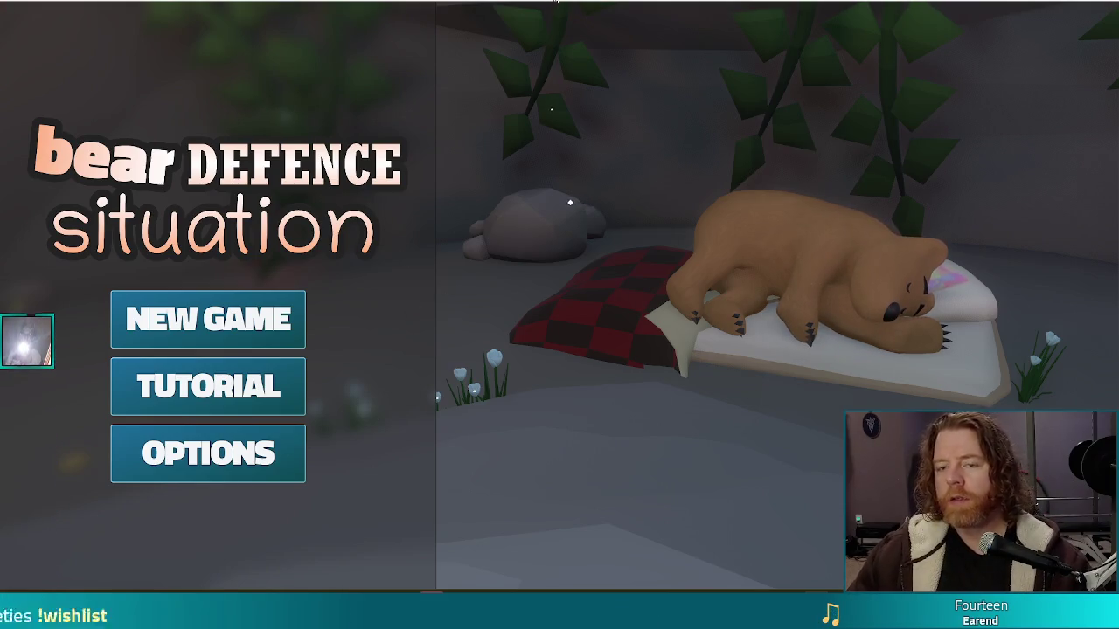
# Switch the running game to windowed mode with F11, then stop it
pyautogui.press('F11')
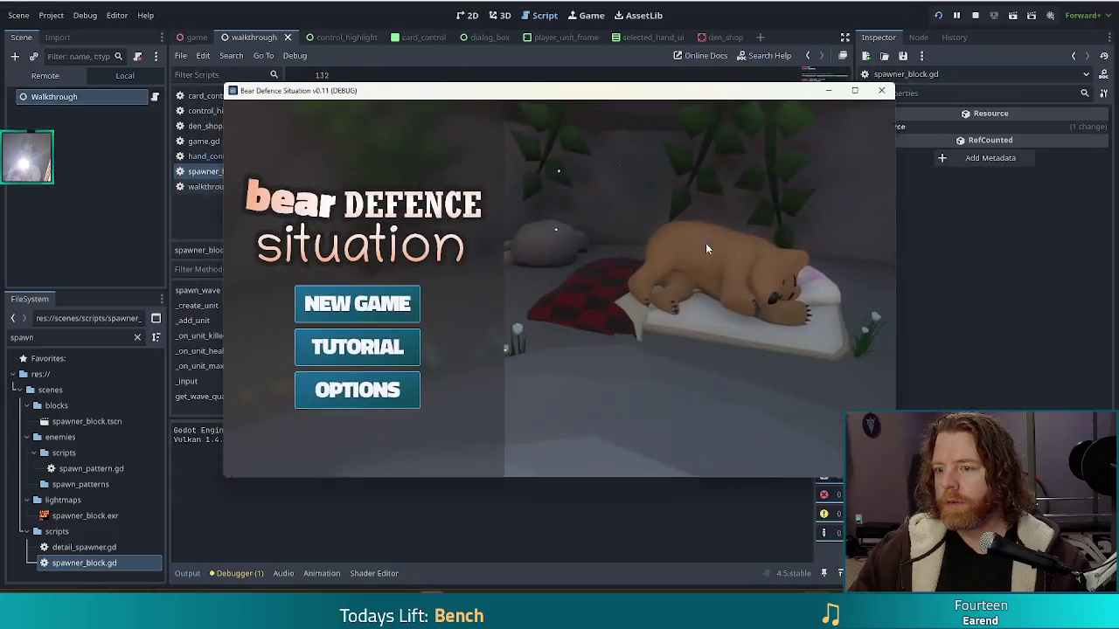
pyautogui.click(977, 17)
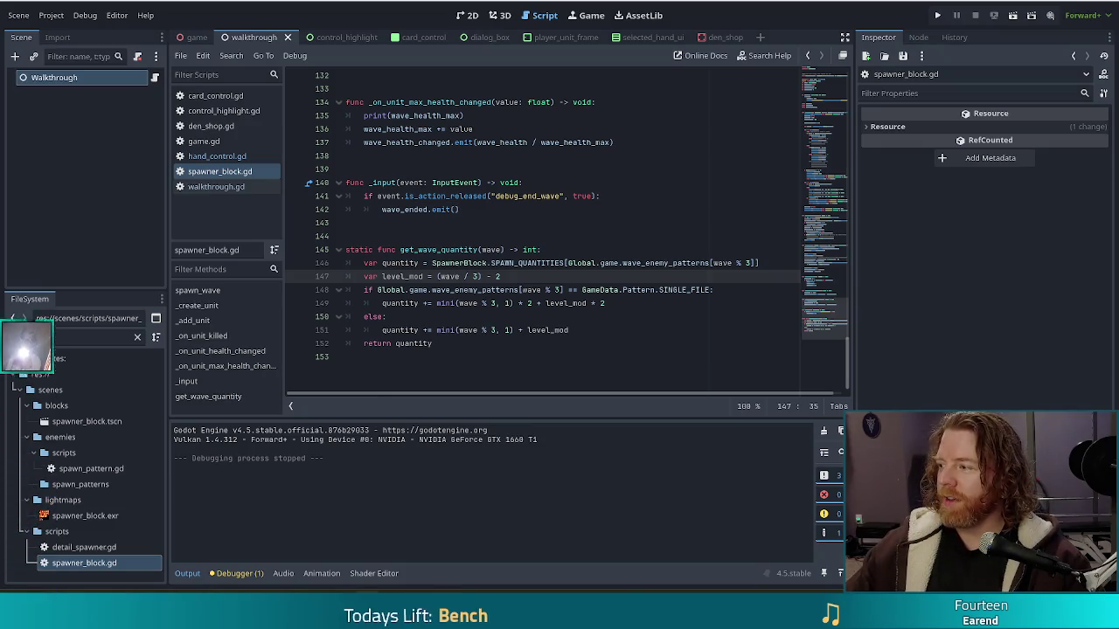
pyautogui.moveTo(1118, 105)
pyautogui.mouseDown()
pyautogui.moveTo(950, 246)
pyautogui.moveTo(560, 2)
pyautogui.mouseUp()
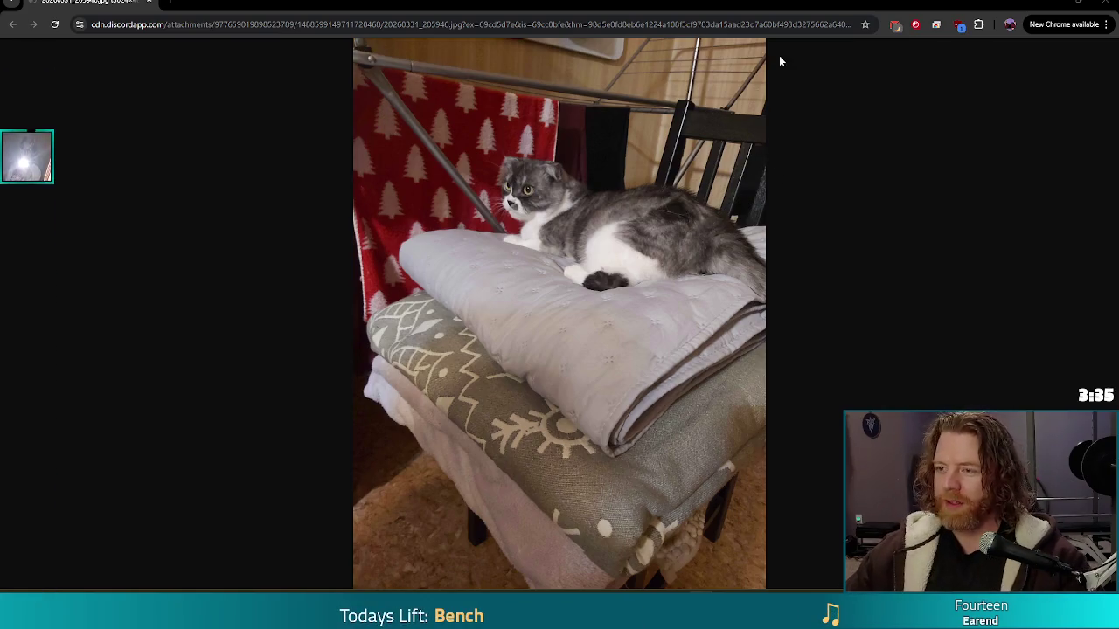
pyautogui.hotkey('alt', 'Tab')
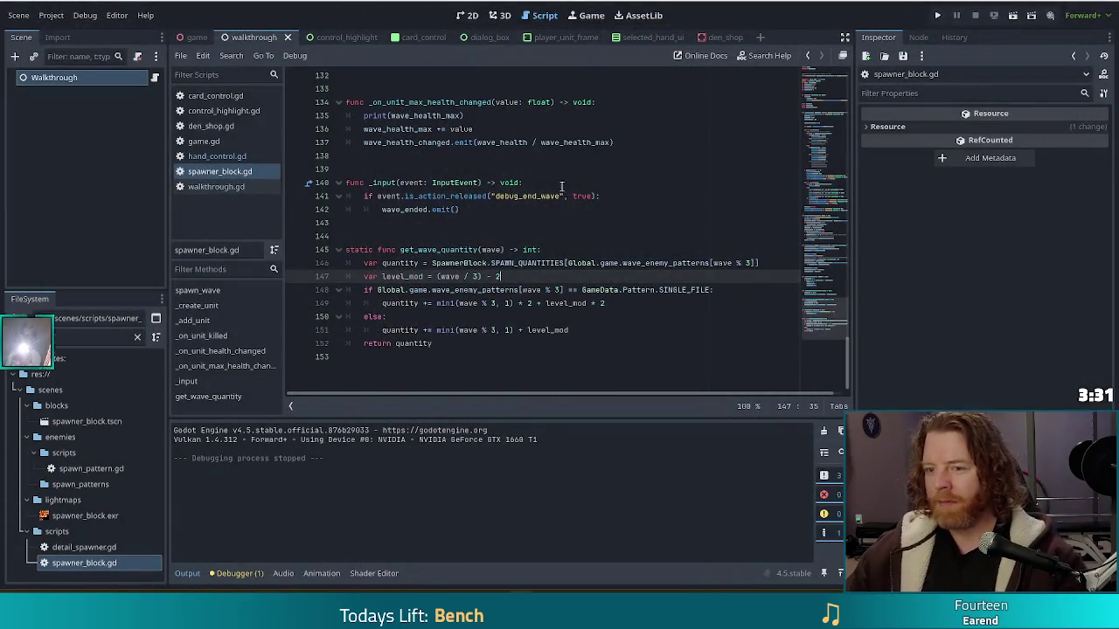
pyautogui.click(649, 299)
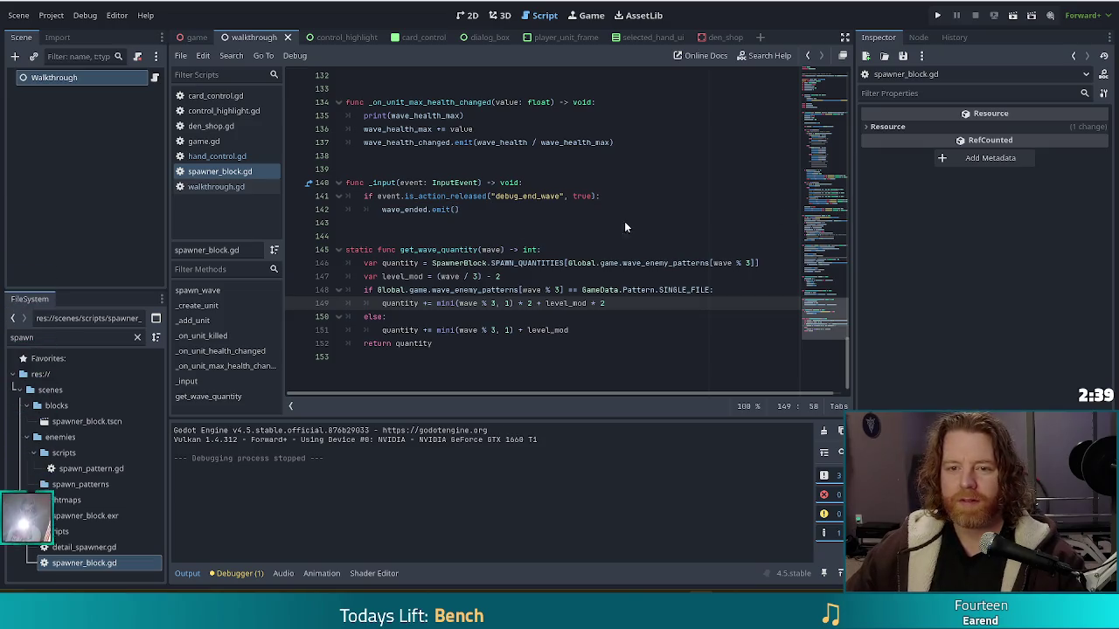
pyautogui.click(459, 222)
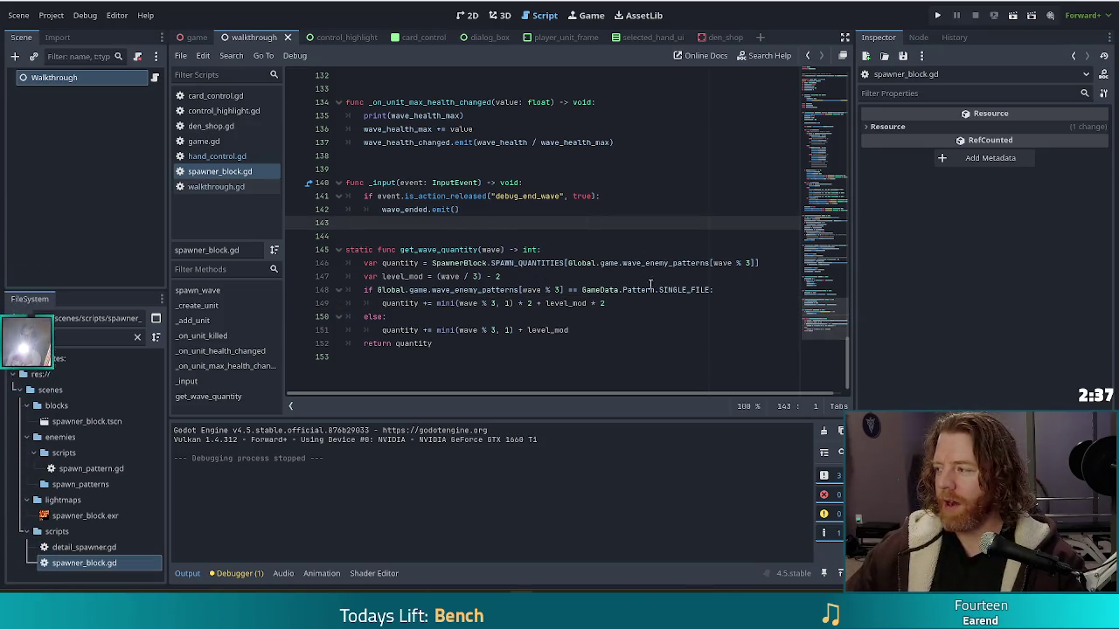
pyautogui.doubleClick(9, 338)
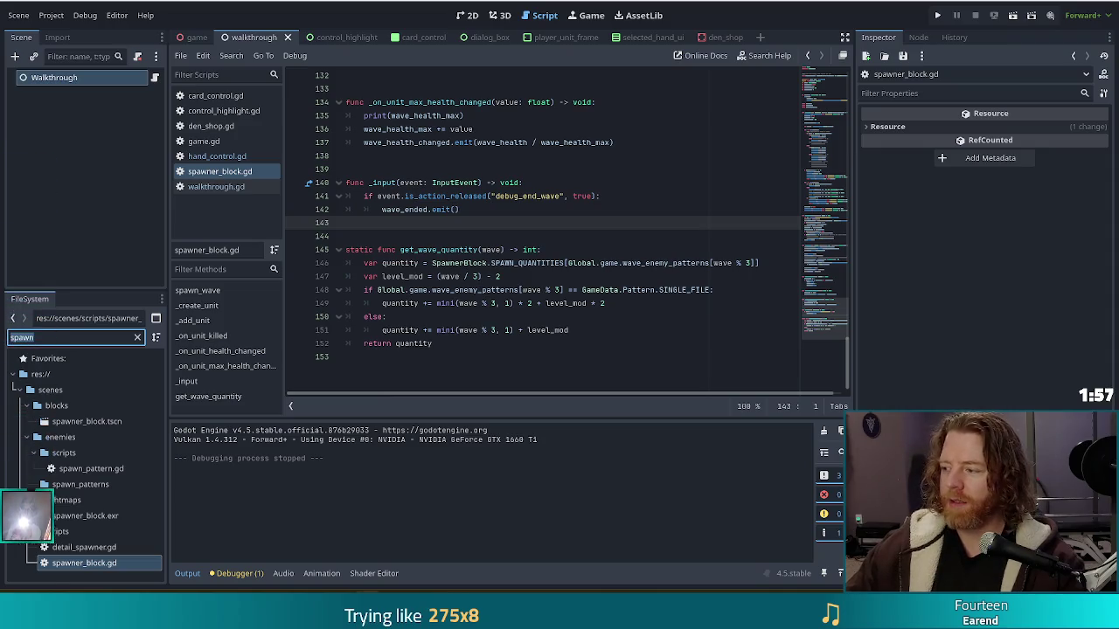
pyautogui.hotkey('alt', 'Tab')
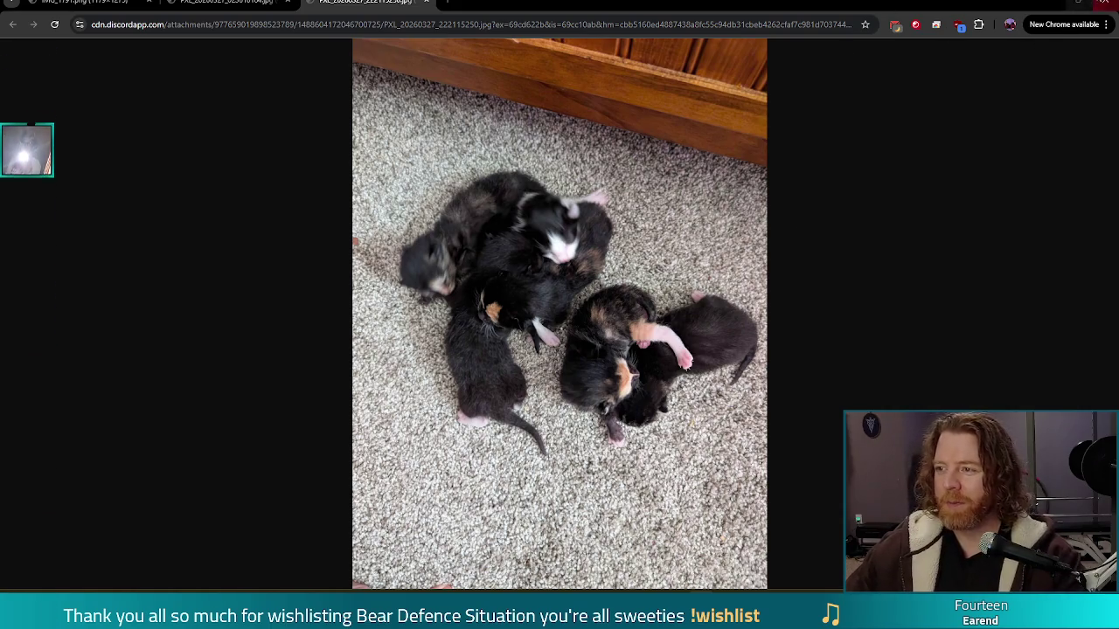
# Close the Chrome window showing the kitten photo to get back to Godot
pyautogui.click(1107, 4)
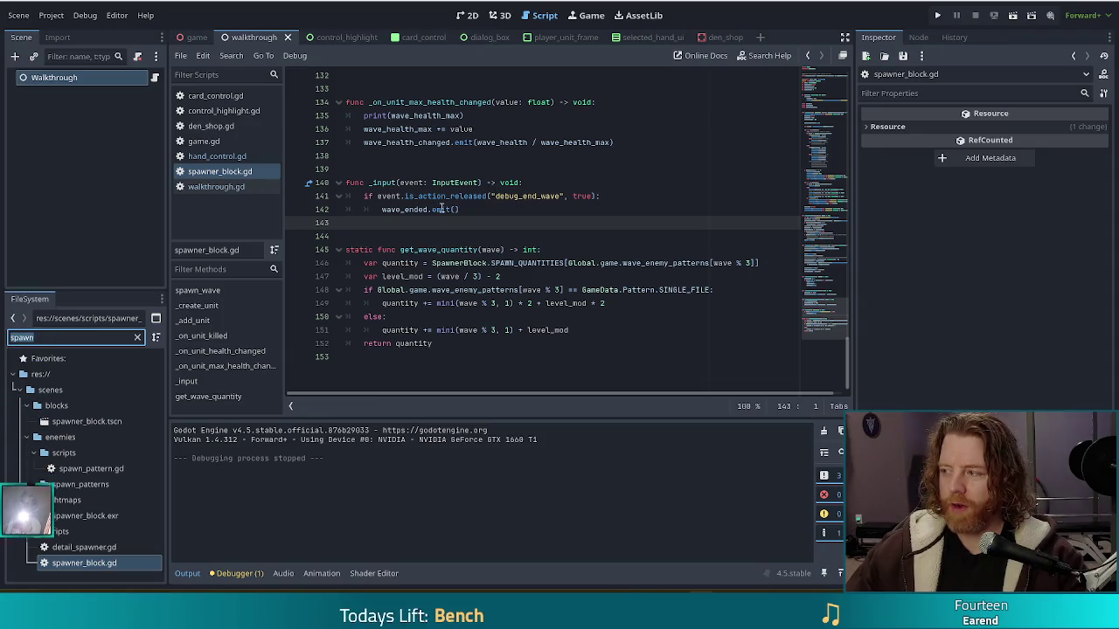
pyautogui.click(600, 196)
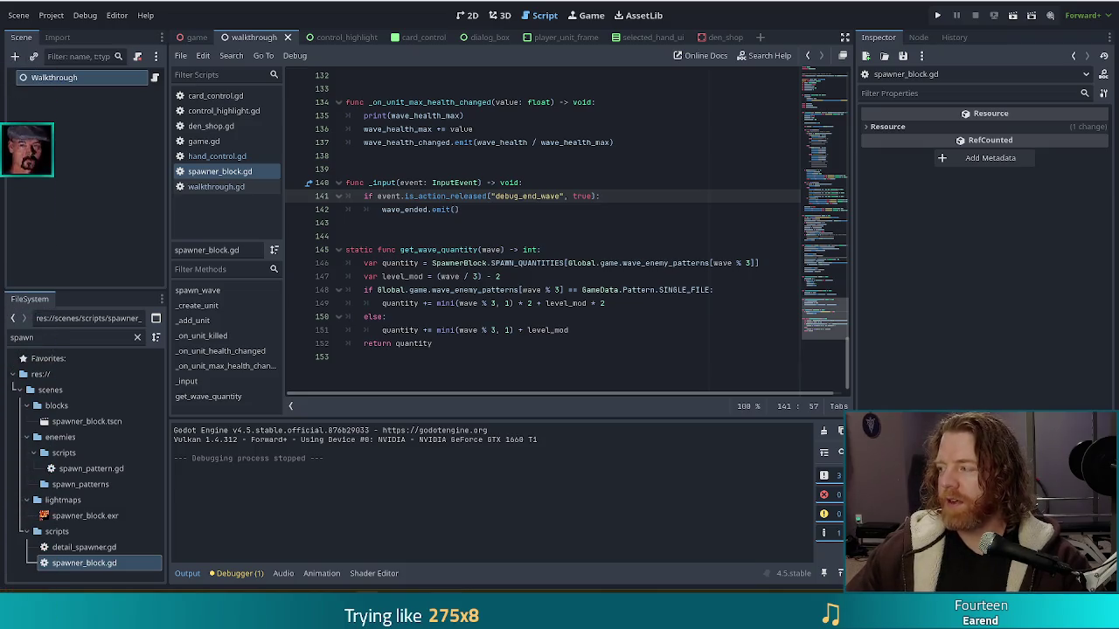
pyautogui.hotkey('alt', 'Tab')
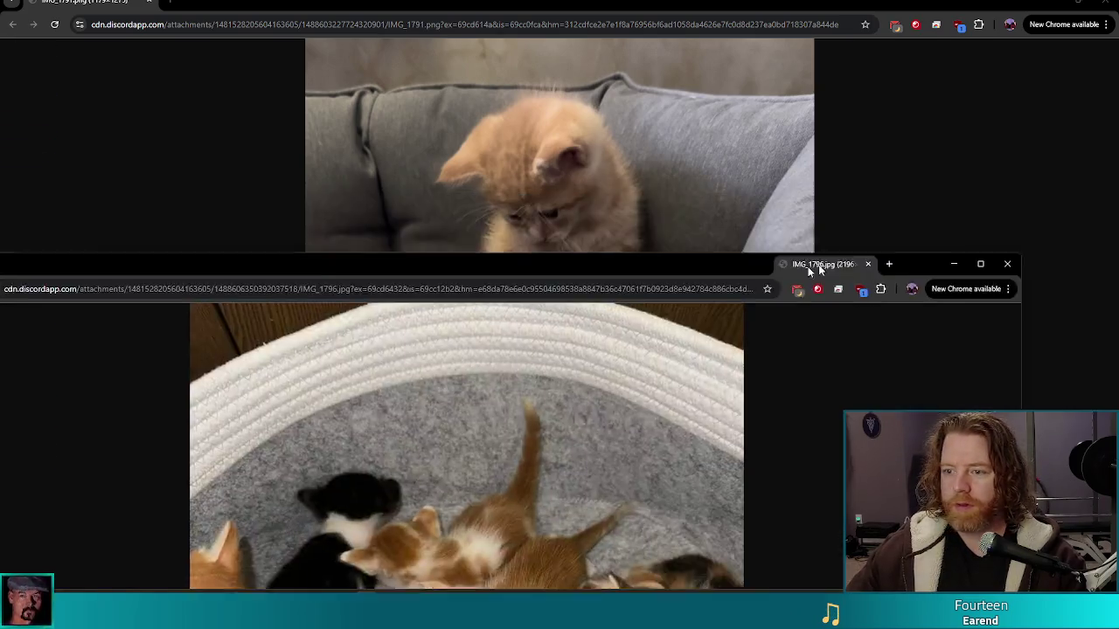
# Drag the other cat photo window into this Chrome window as a tab
pyautogui.moveTo(849, 260); pyautogui.dragTo(223, 4)
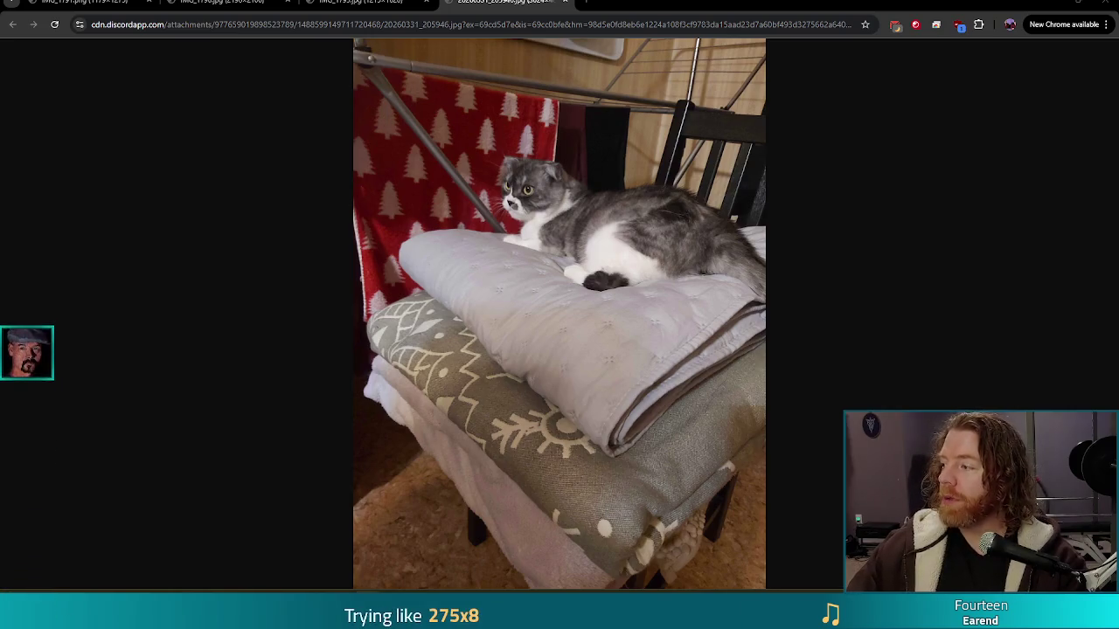
# Bring the Dungeon Crawler Jam 2026 window up to full screen
pyautogui.press('super+shift+Left')
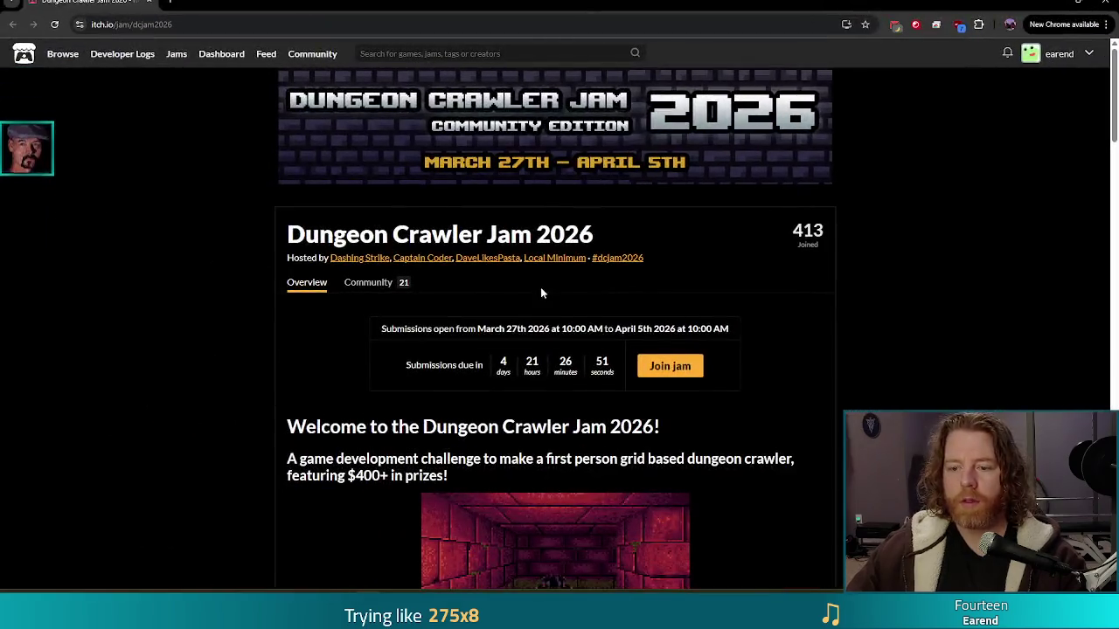
pyautogui.scroll(-3, 251, 341)
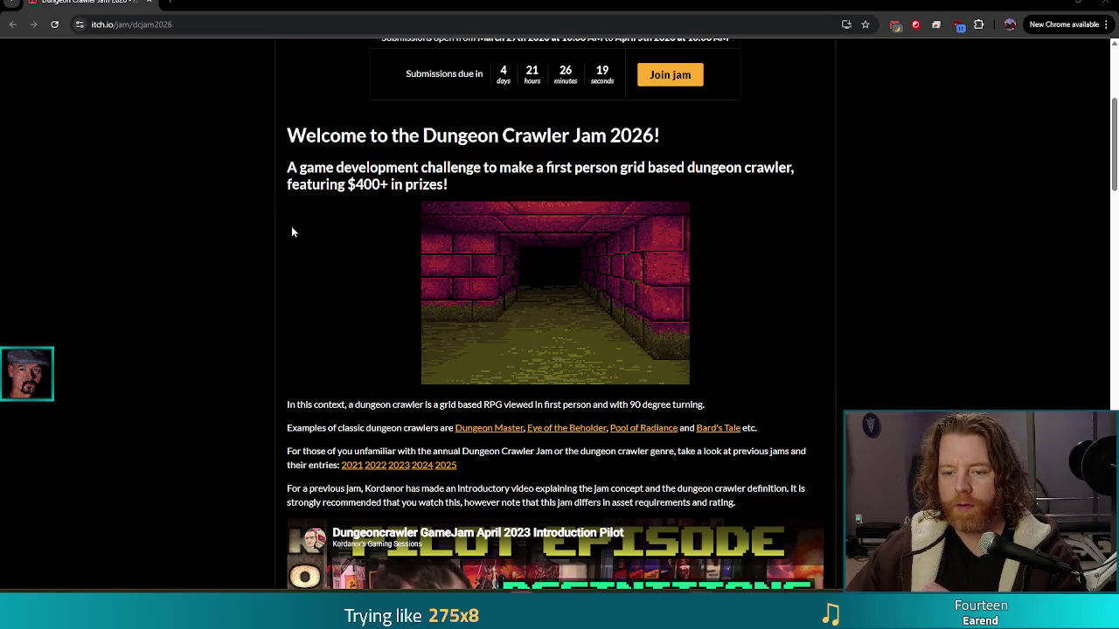
pyautogui.scroll(-2, 329, 220)
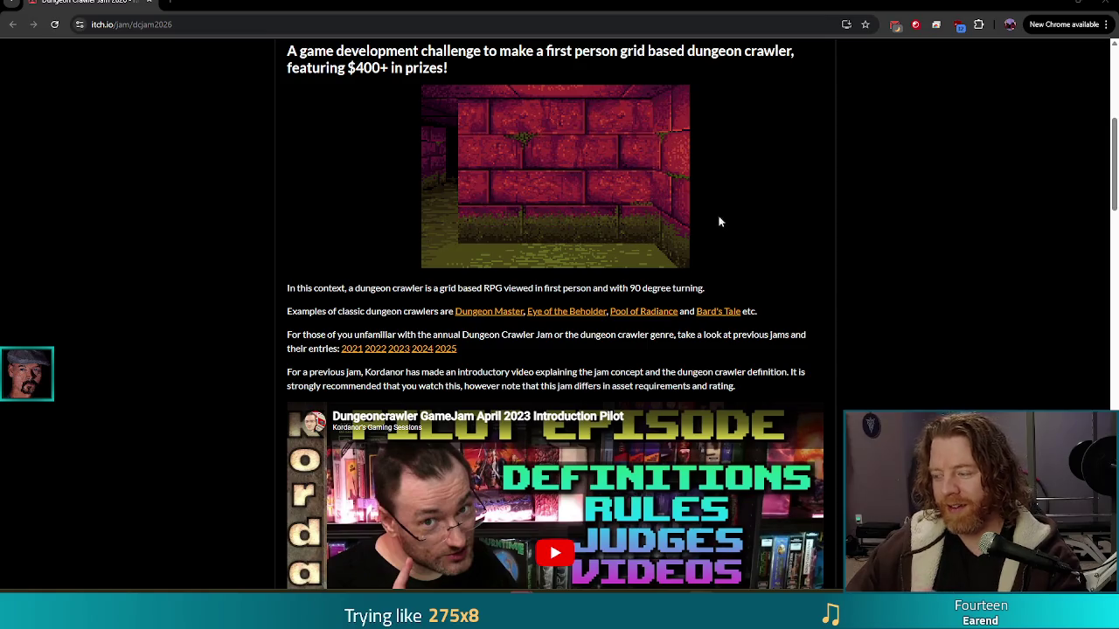
pyautogui.scroll(-2, 787, 210)
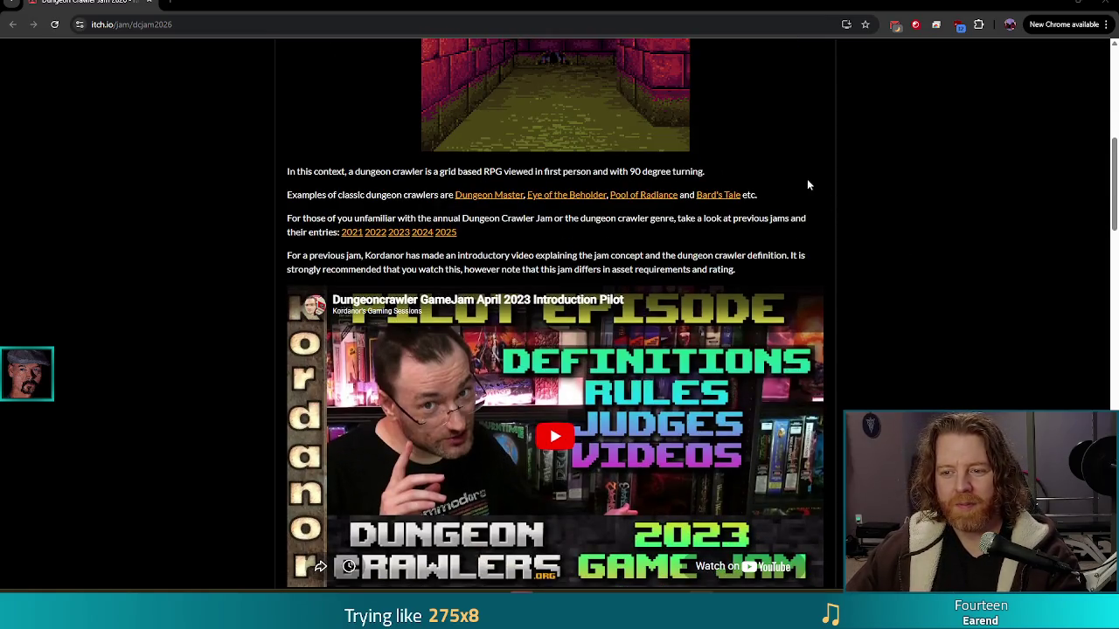
# Scroll the jam page past the intro video to the Theme, Rules and FAQ sections
pyautogui.scroll(4, 414, 169)
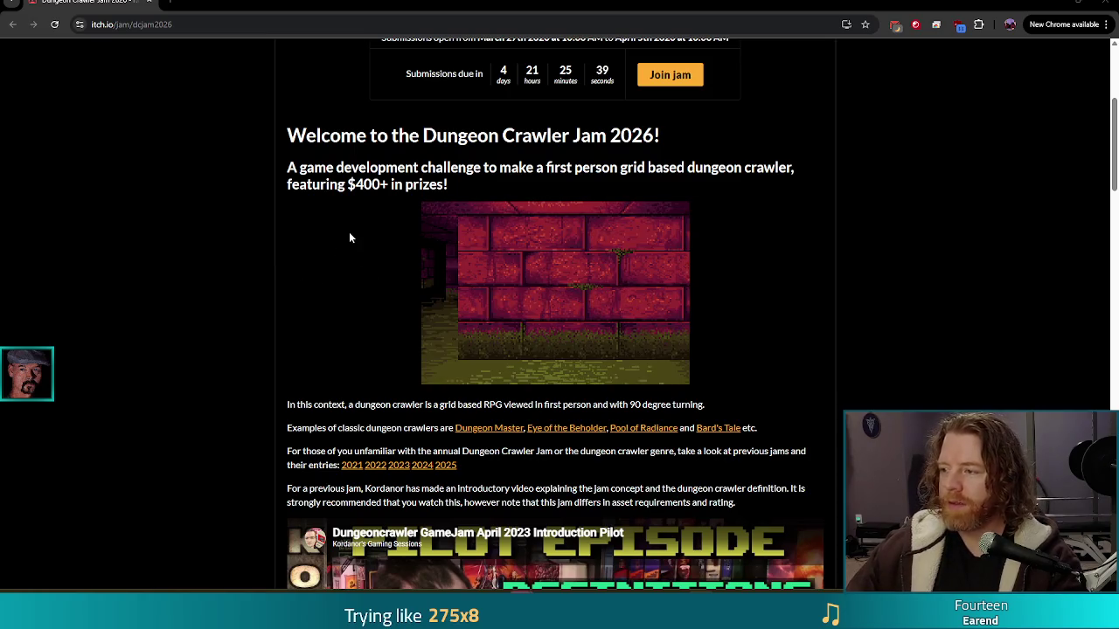
pyautogui.scroll(-2, 331, 258)
pyautogui.scroll(-2, 331, 256)
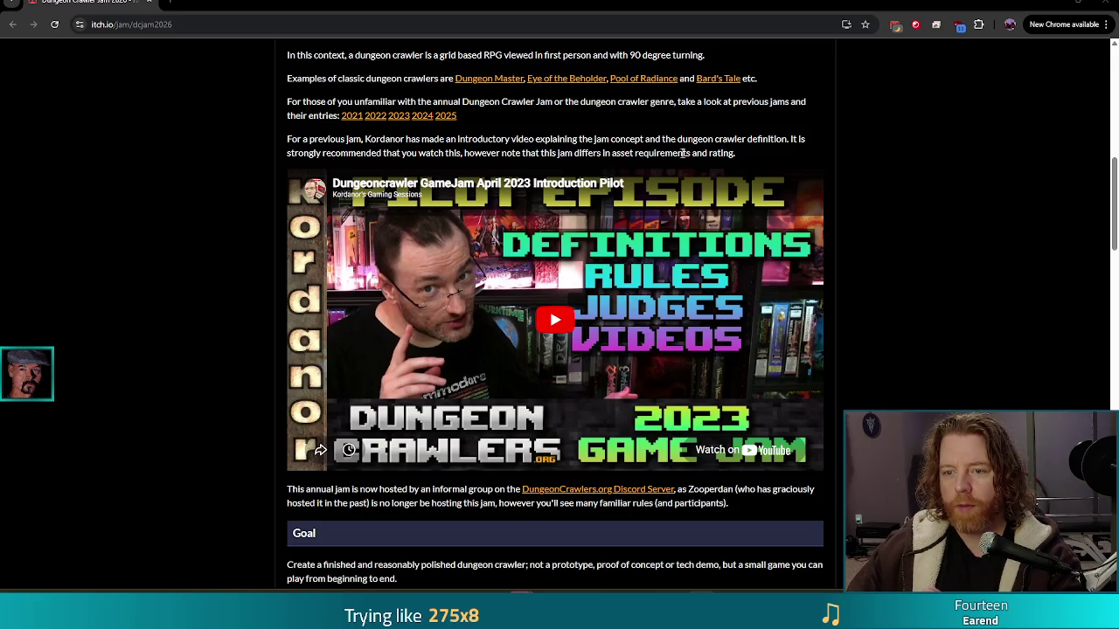
pyautogui.scroll(6, 608, 206)
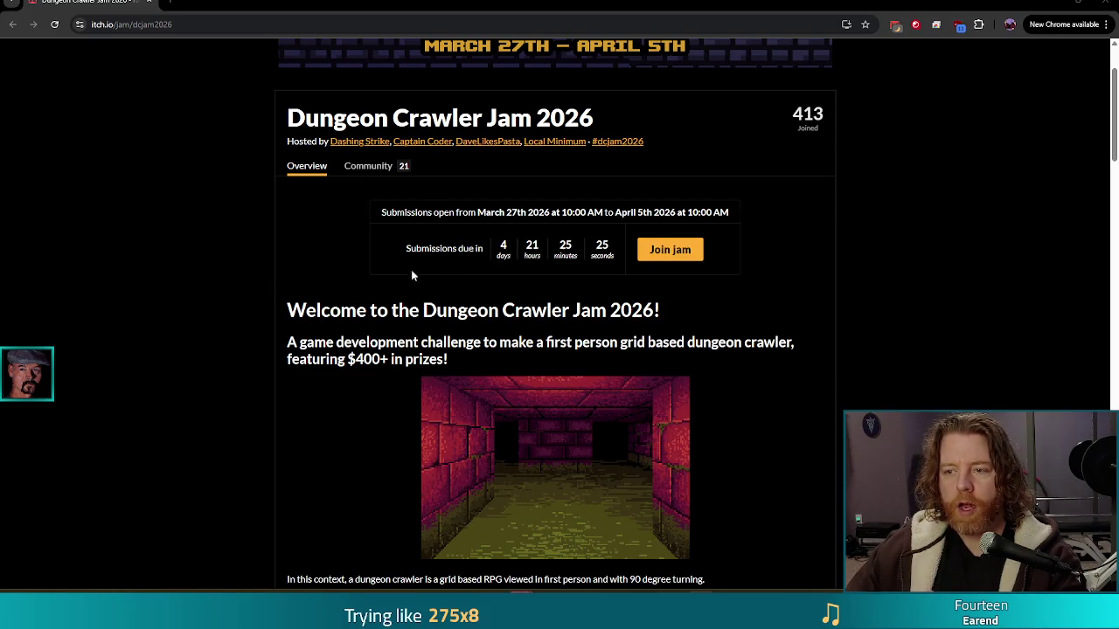
pyautogui.scroll(1, 329, 259)
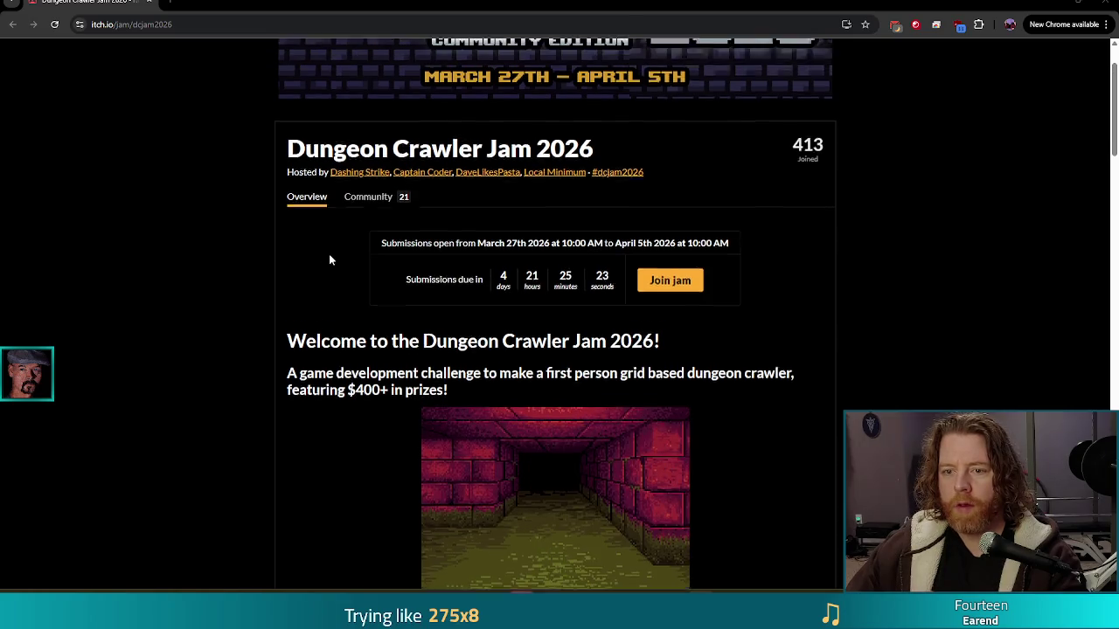
pyautogui.scroll(2, 330, 260)
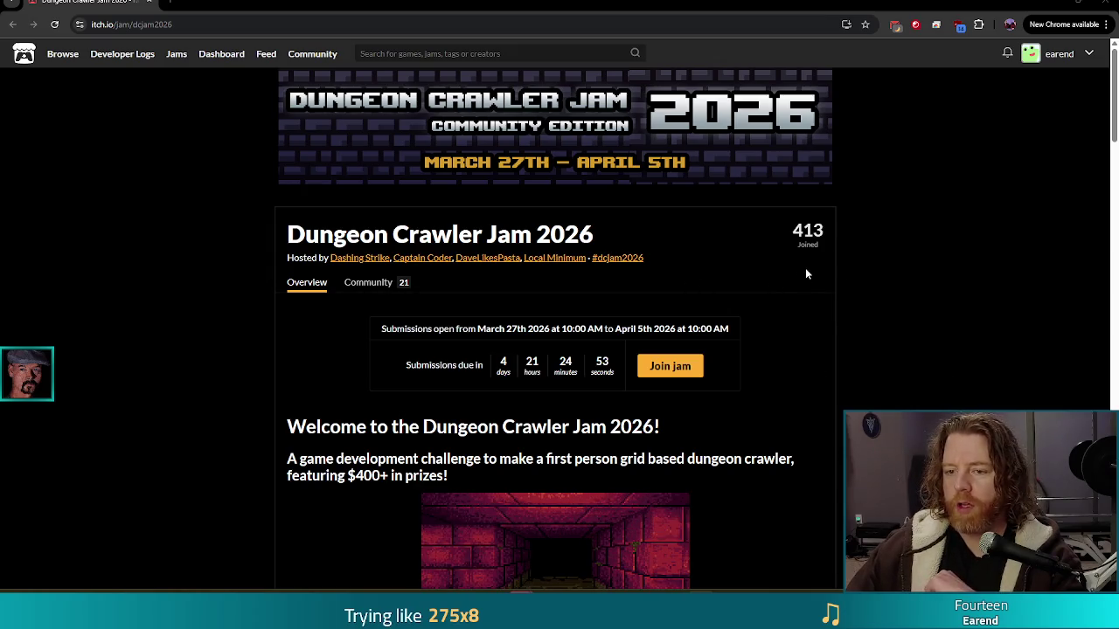
pyautogui.scroll(-2, 719, 268)
pyautogui.scroll(-10, 720, 268)
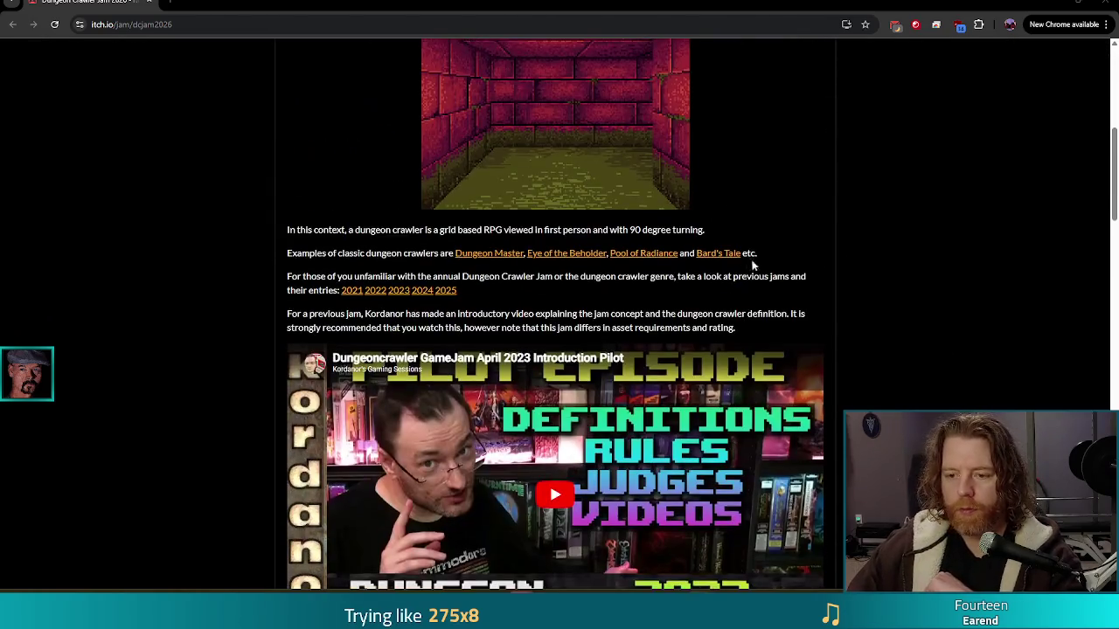
pyautogui.scroll(-3, 632, 342)
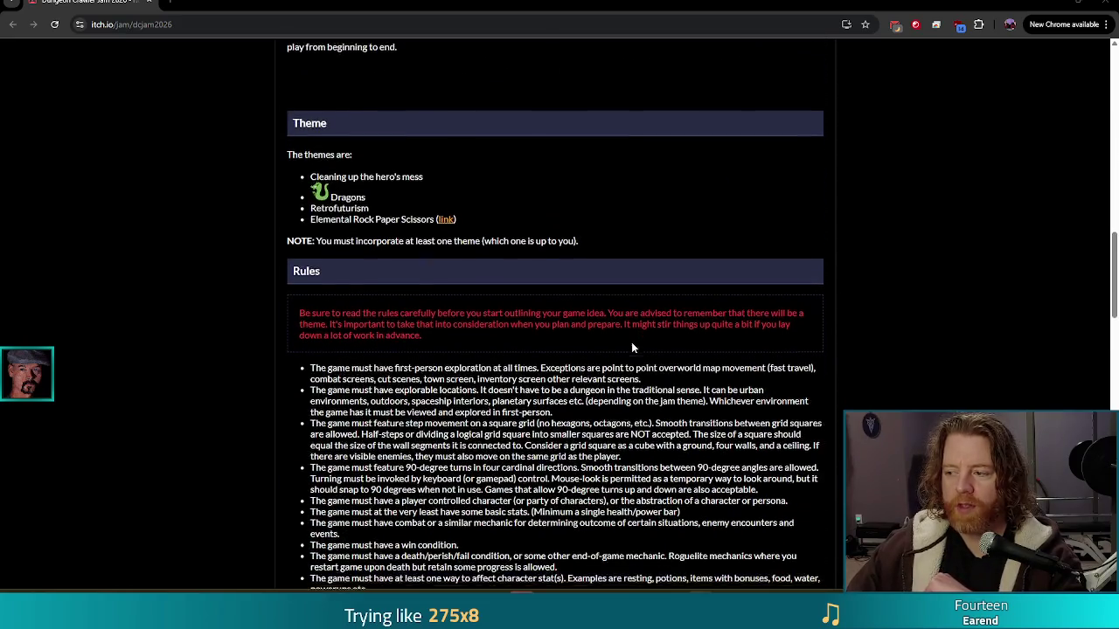
pyautogui.scroll(-2, 618, 287)
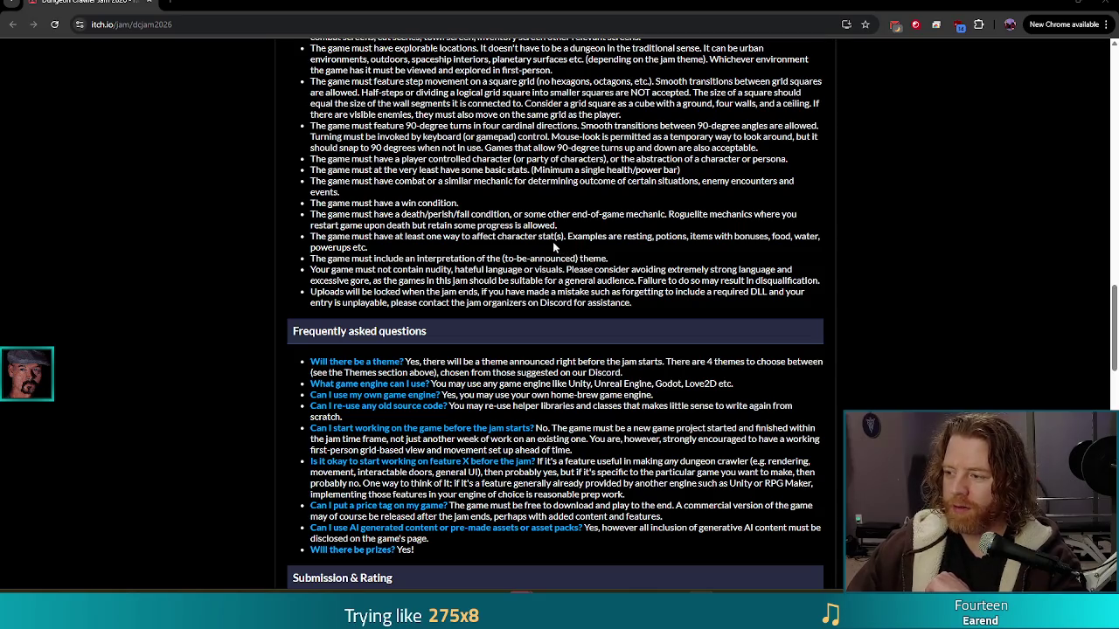
pyautogui.scroll(-2, 709, 331)
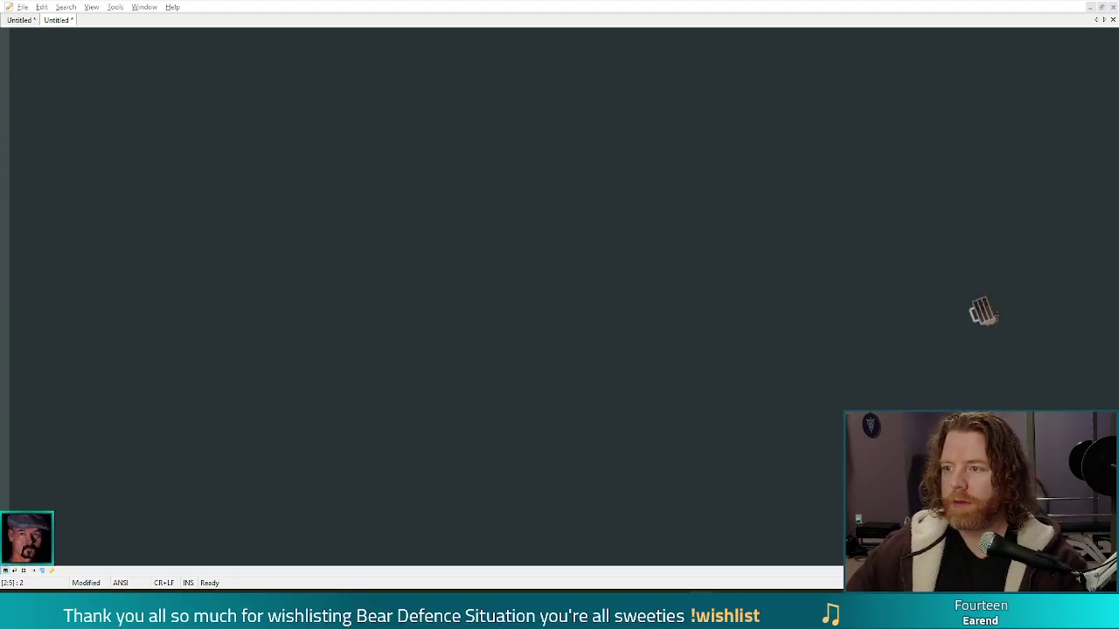
# Switch from the blank Notepad document back to Godot's spawner_block.gd script
pyautogui.hotkey('alt', 'Tab')
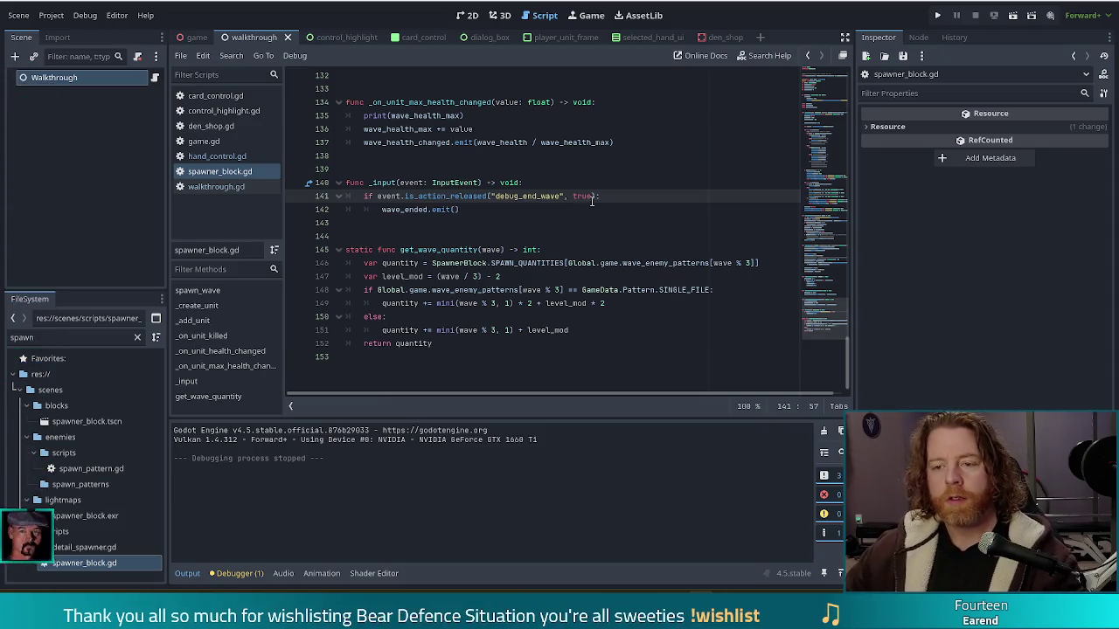
pyautogui.doubleClick(14, 338)
pyautogui.write('wi')
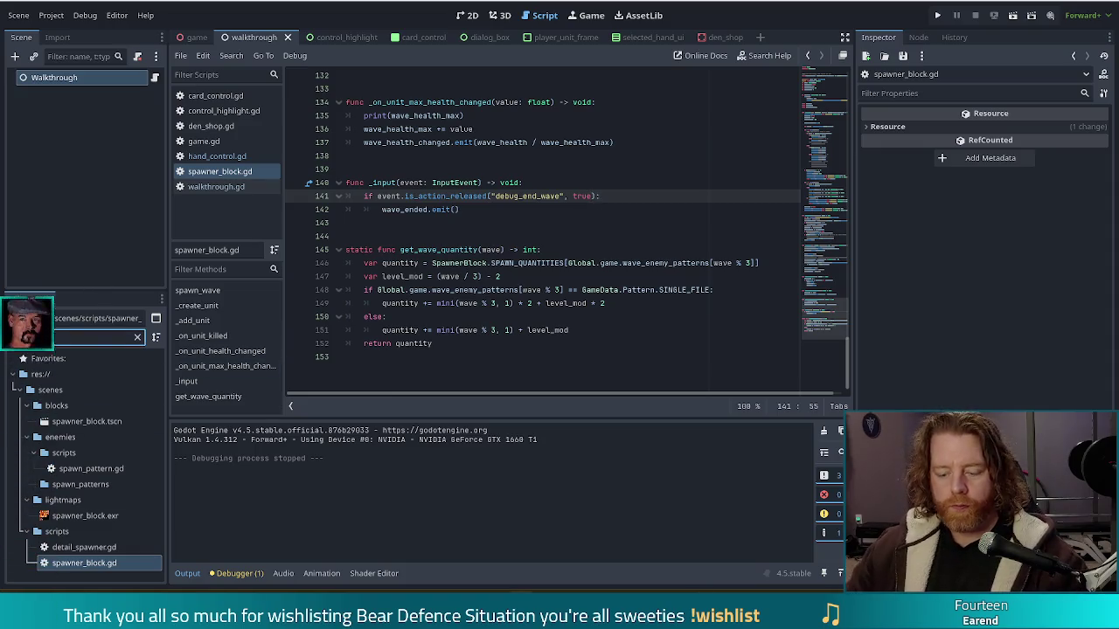
pyautogui.write('sh.')
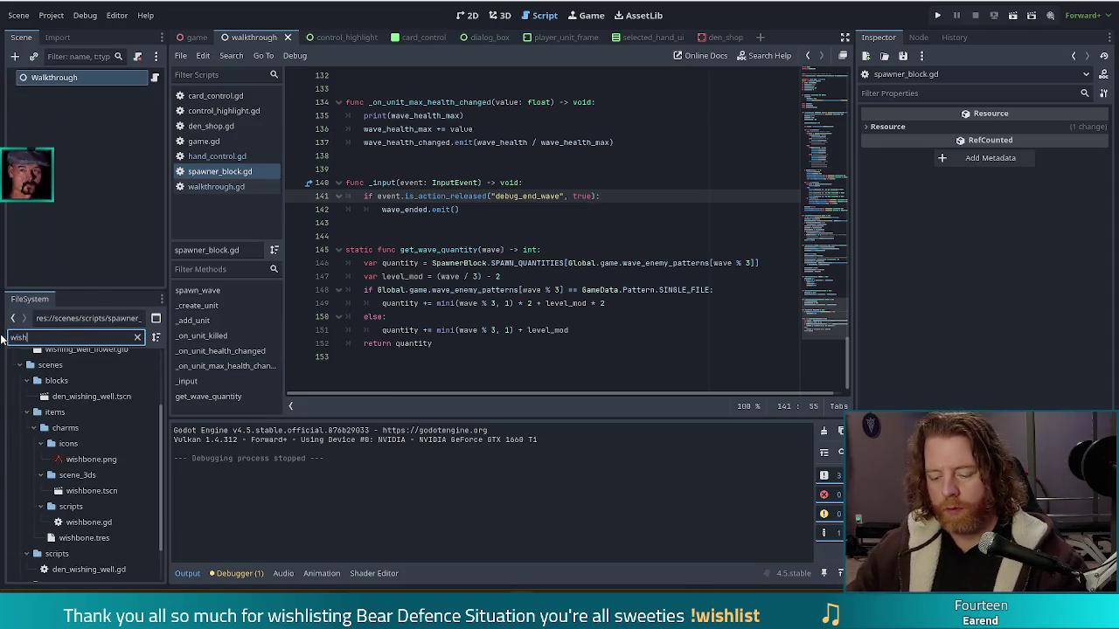
pyautogui.click(77, 438)
pyautogui.doubleClick(79, 439)
pyautogui.scroll(8, 542, 254)
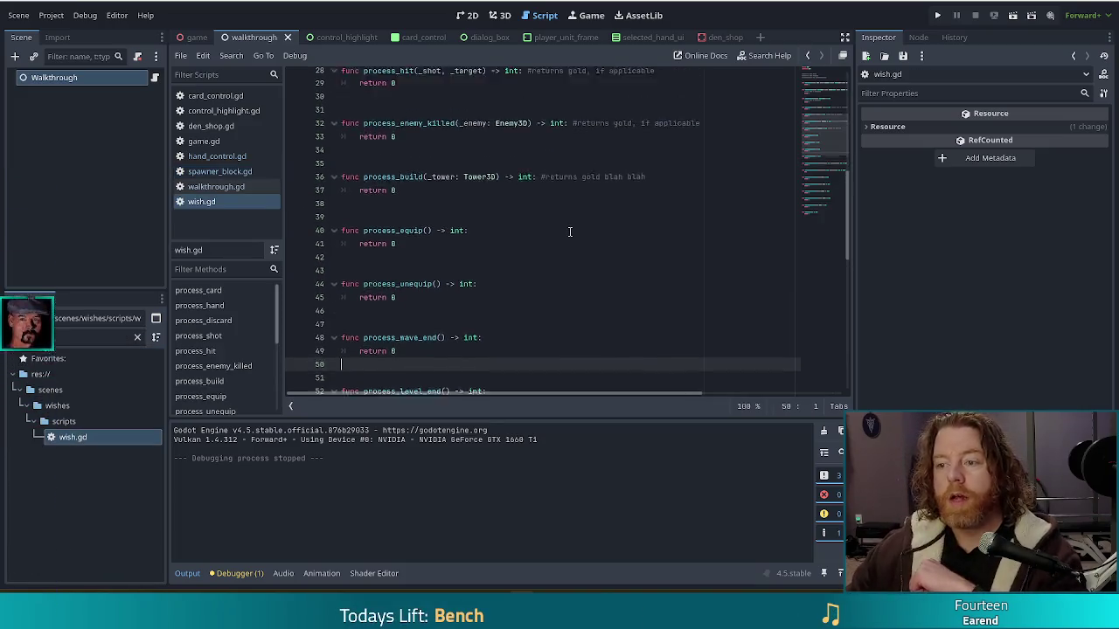
pyautogui.scroll(5, 572, 213)
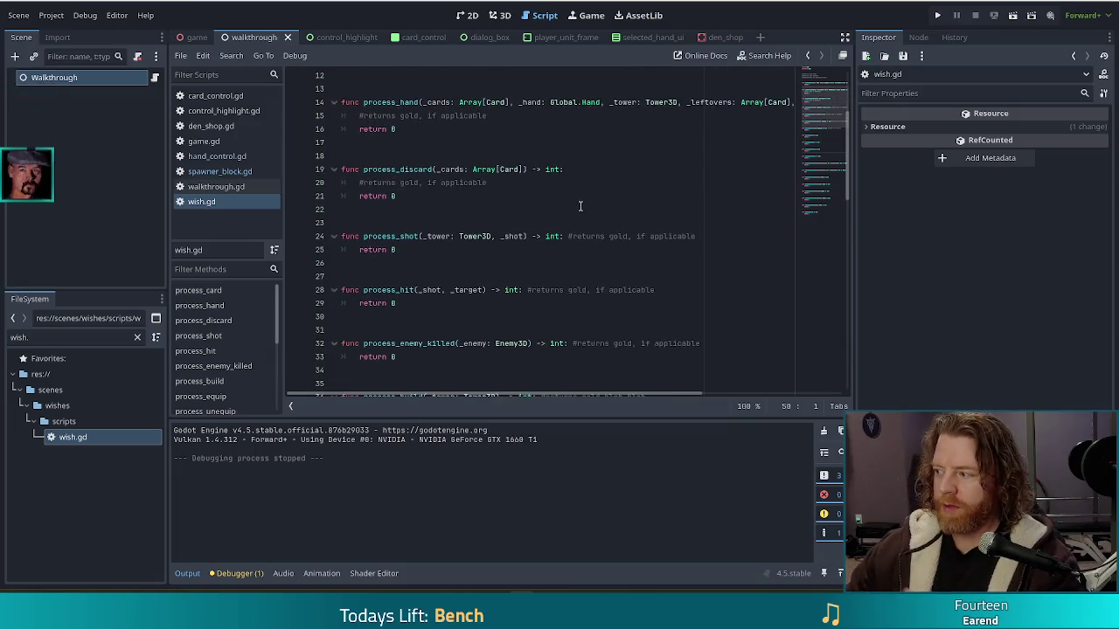
pyautogui.scroll(1, 579, 205)
pyautogui.scroll(2, 569, 213)
pyautogui.scroll(-6, 585, 235)
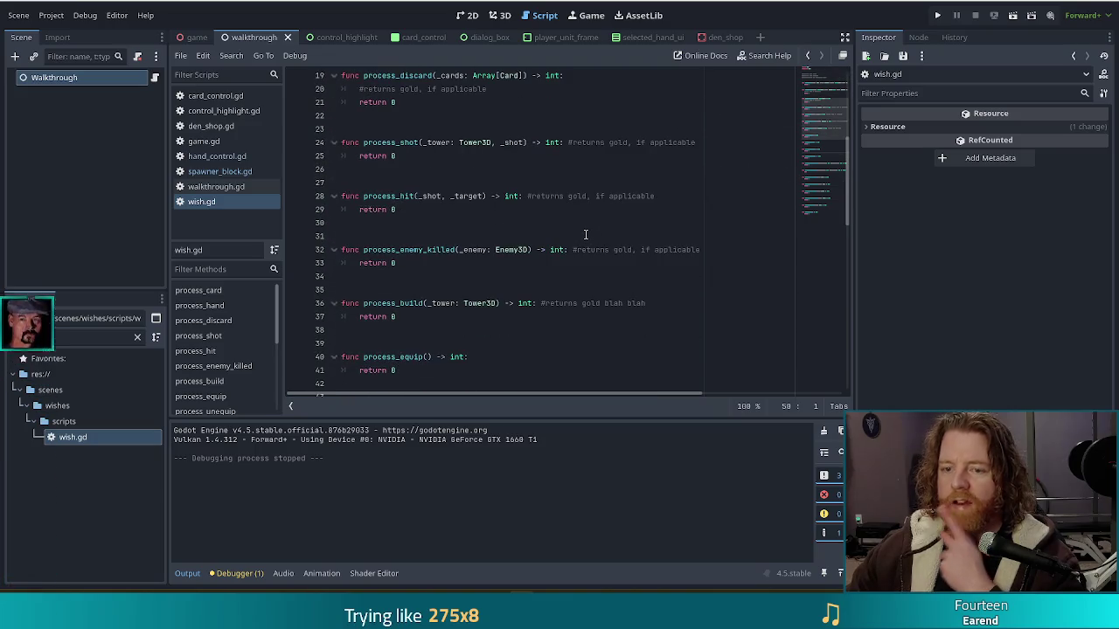
pyautogui.scroll(-5, 586, 234)
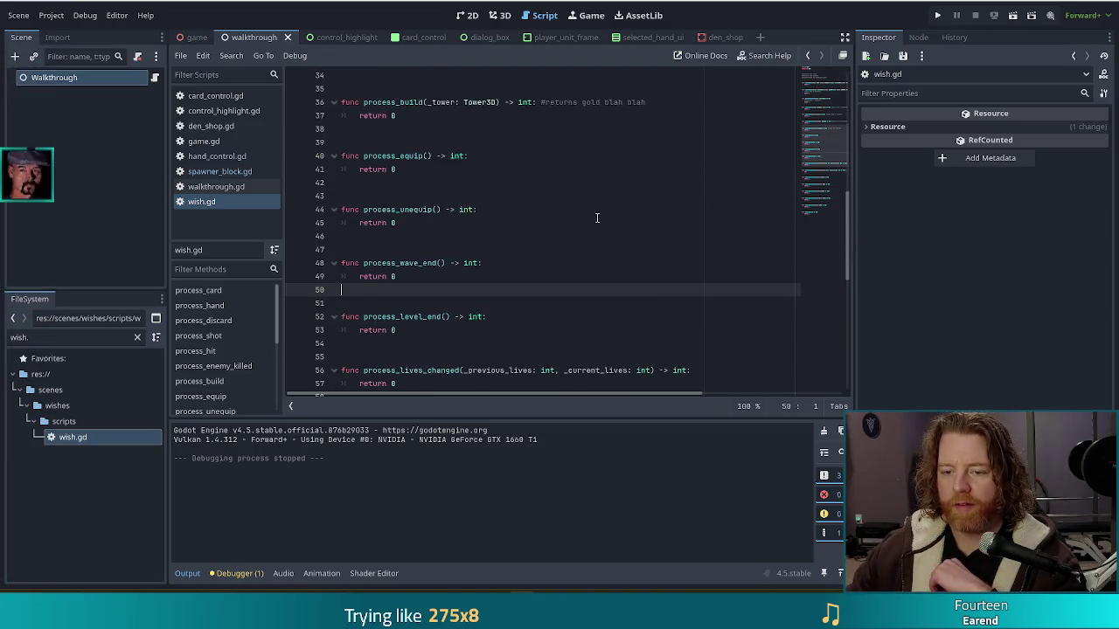
pyautogui.scroll(-6, 597, 218)
pyautogui.scroll(-4, 597, 217)
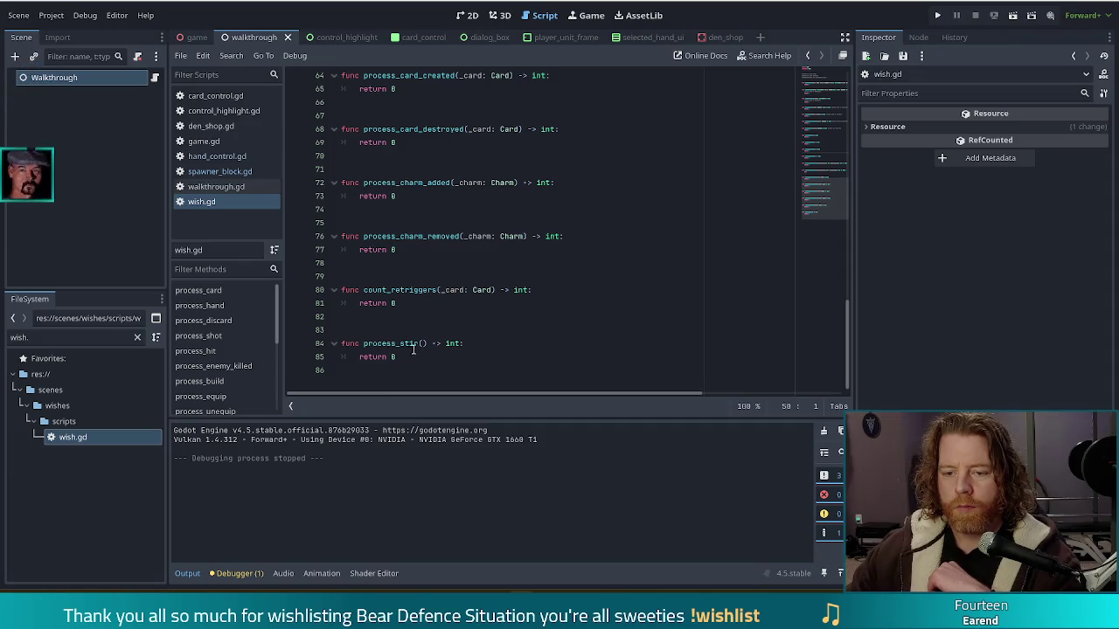
pyautogui.moveTo(398, 356); pyautogui.dragTo(428, 326)
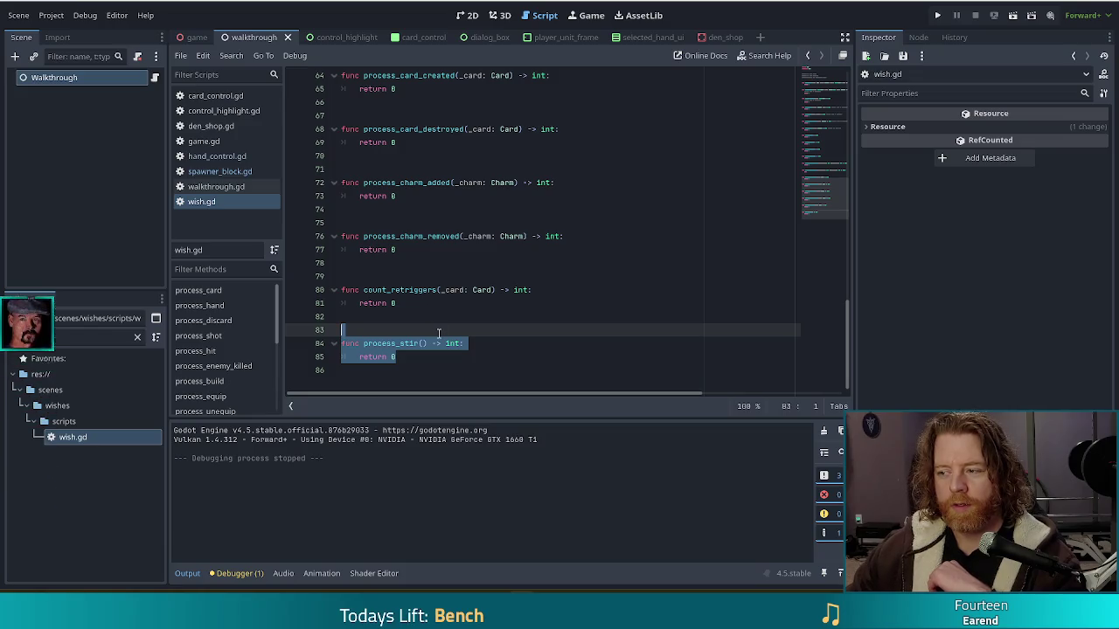
pyautogui.click(439, 333)
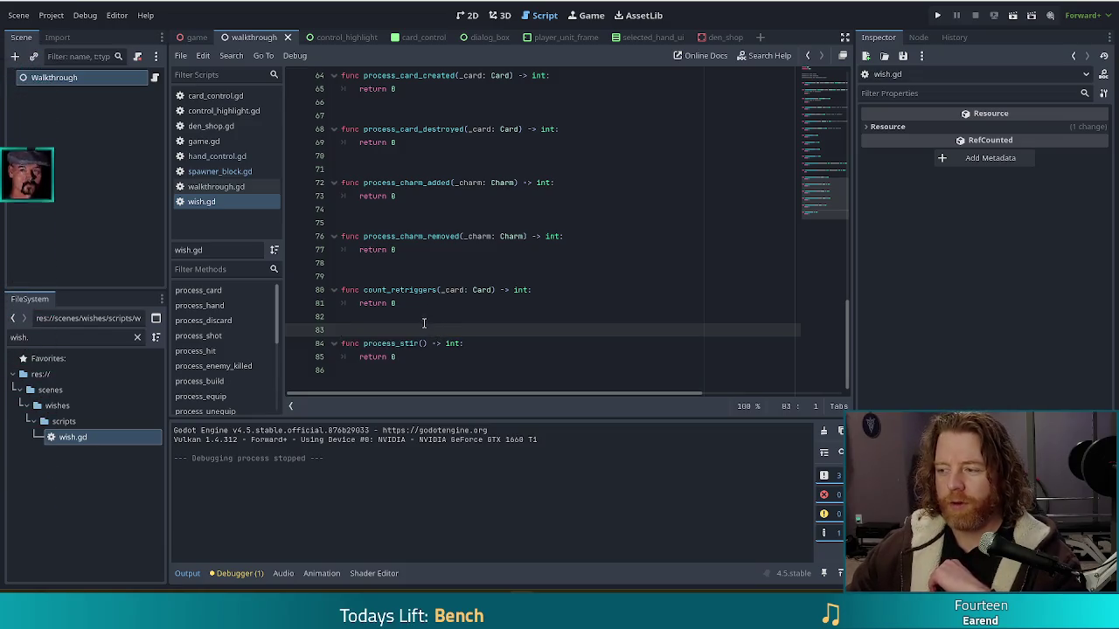
pyautogui.click(411, 351)
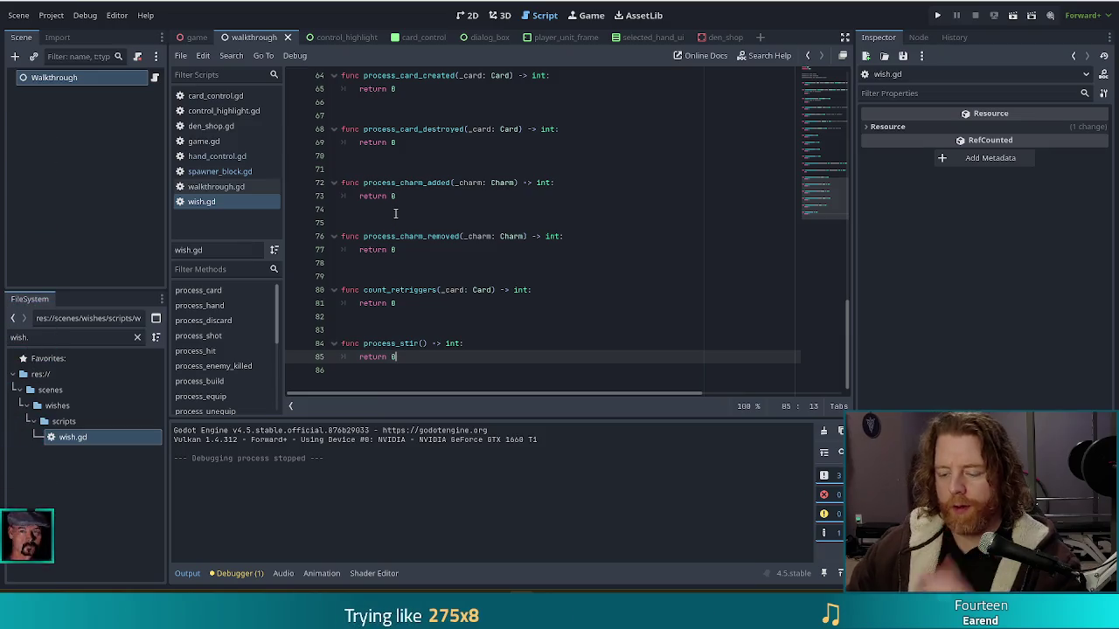
pyautogui.press('Down')
# Below process_stir in wish.gd, add func process_spell(_spell: Spell, _card: Card) -> int with body 'return 0'
pyautogui.press('Return')
pyautogui.press('Return')
pyautogui.write('func proces')
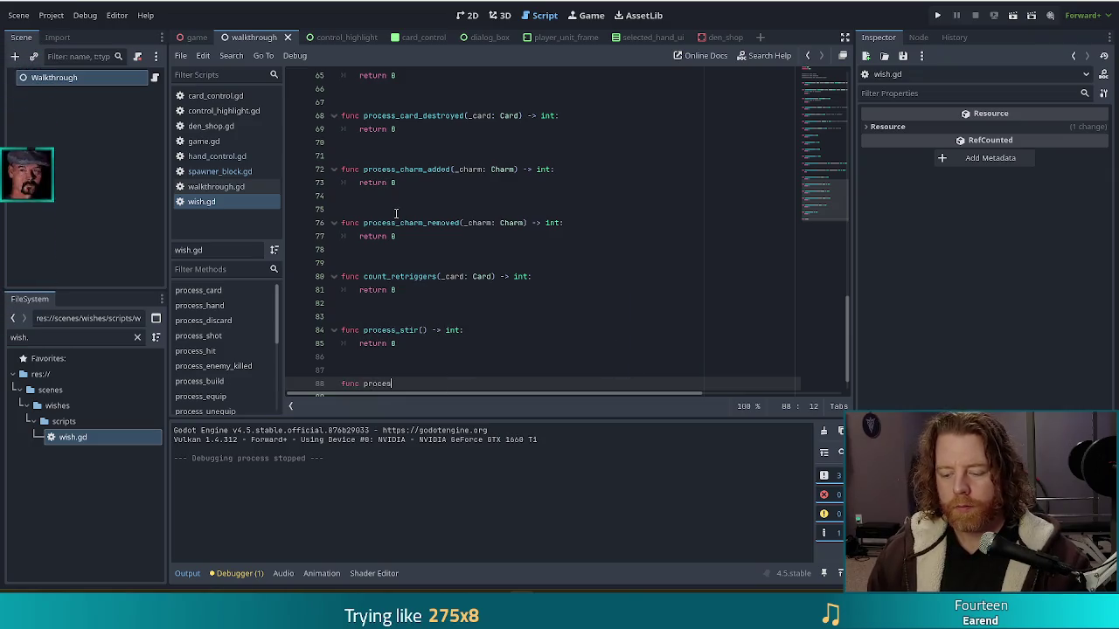
pyautogui.write('s_spell(')
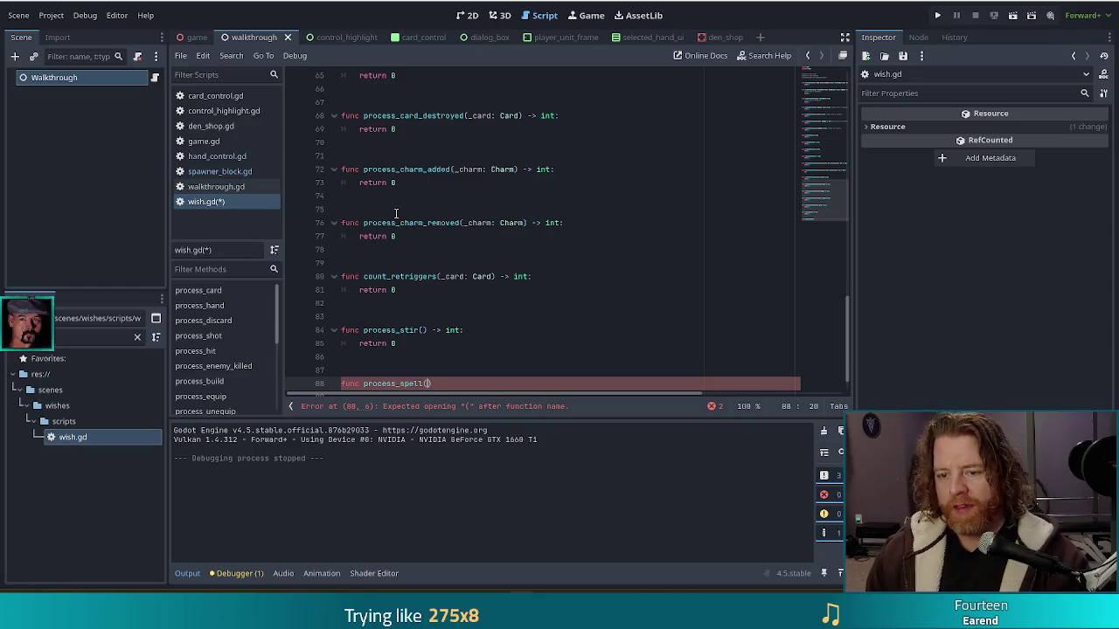
pyautogui.write('_spell')
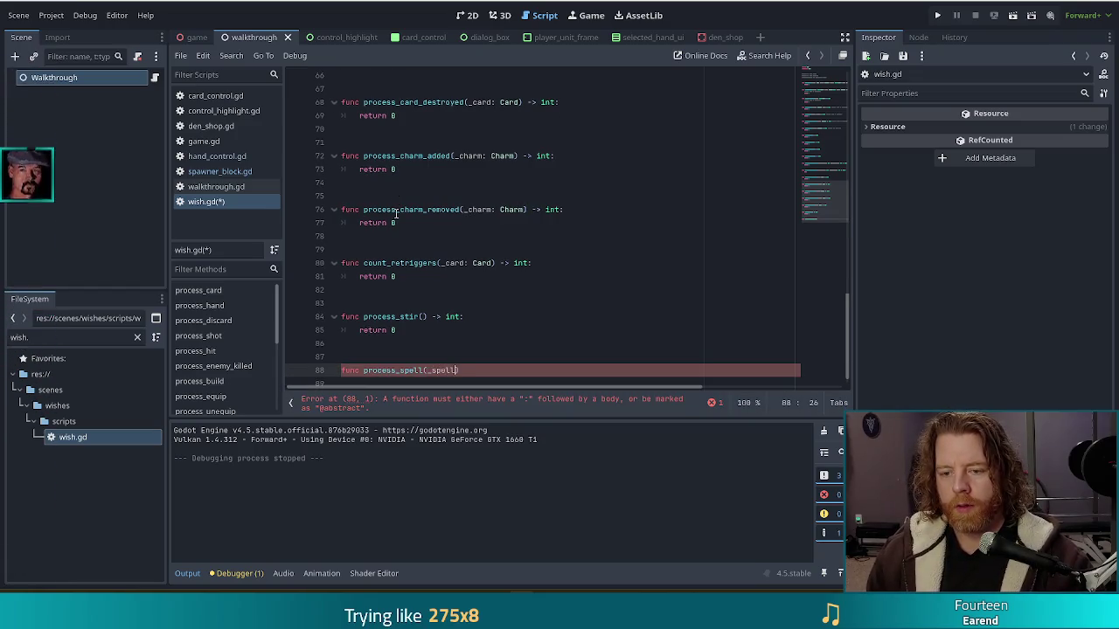
pyautogui.write(': Spell, _card: Card) -> int:')
pyautogui.press('Return')
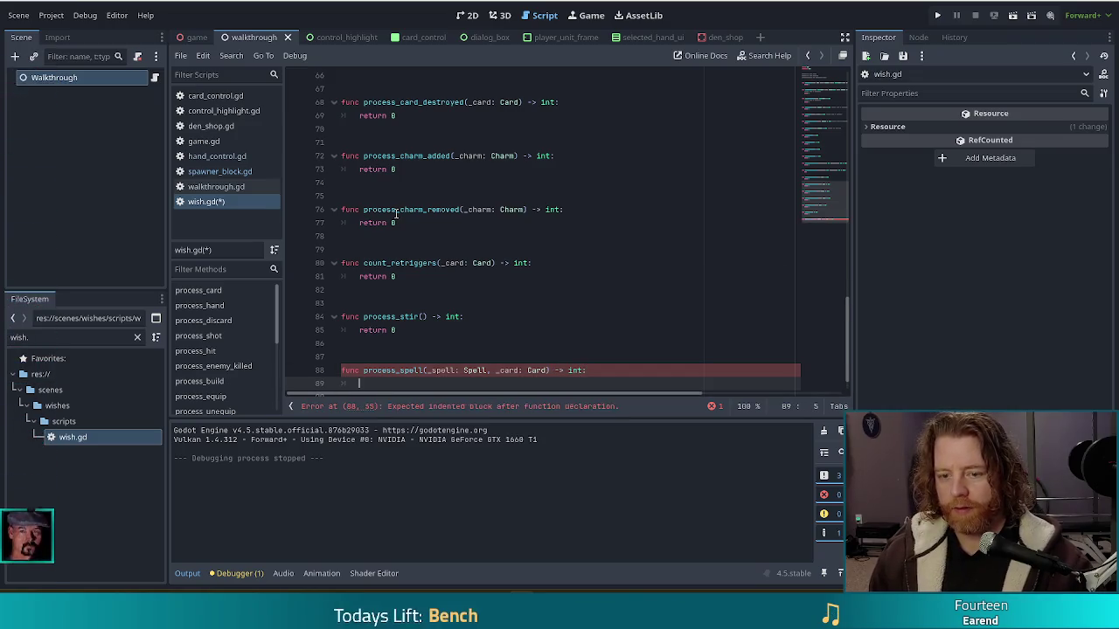
pyautogui.write('return 0')
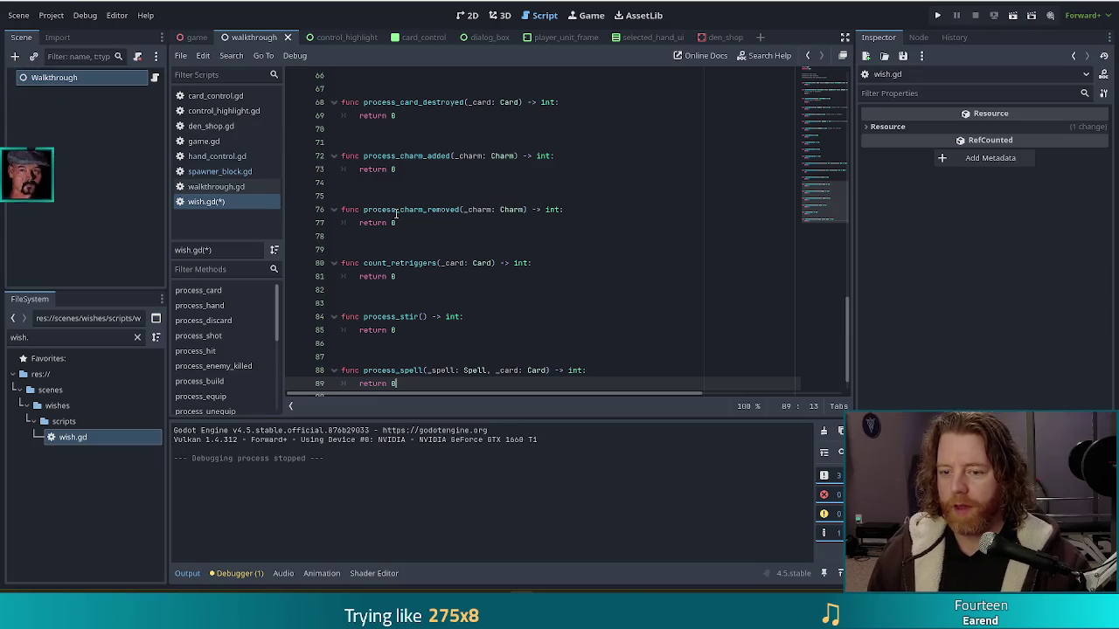
pyautogui.press('Return')
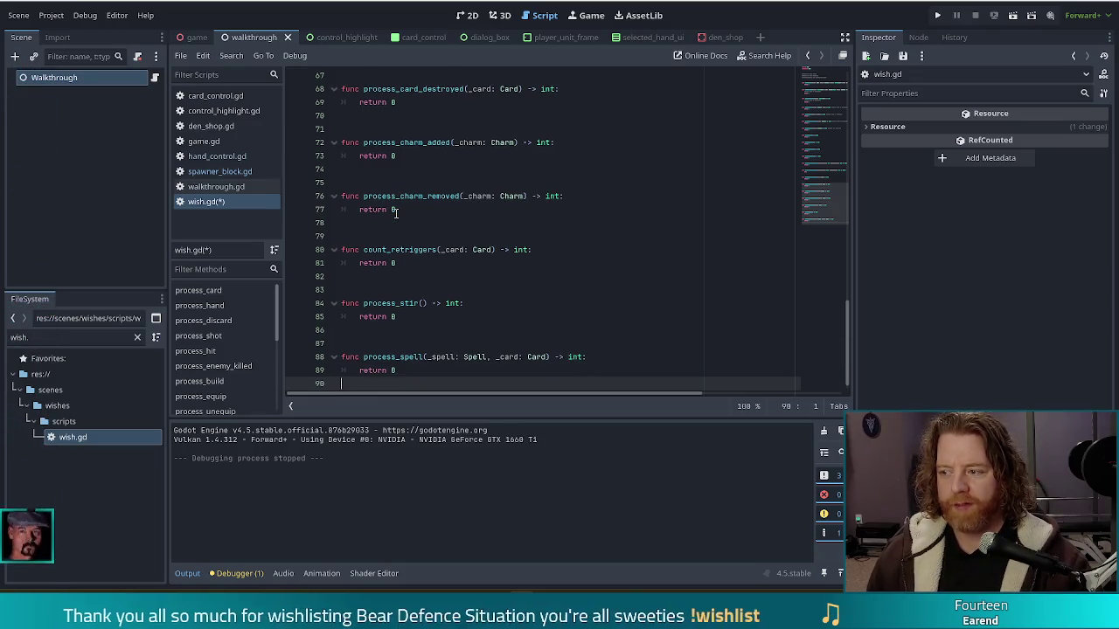
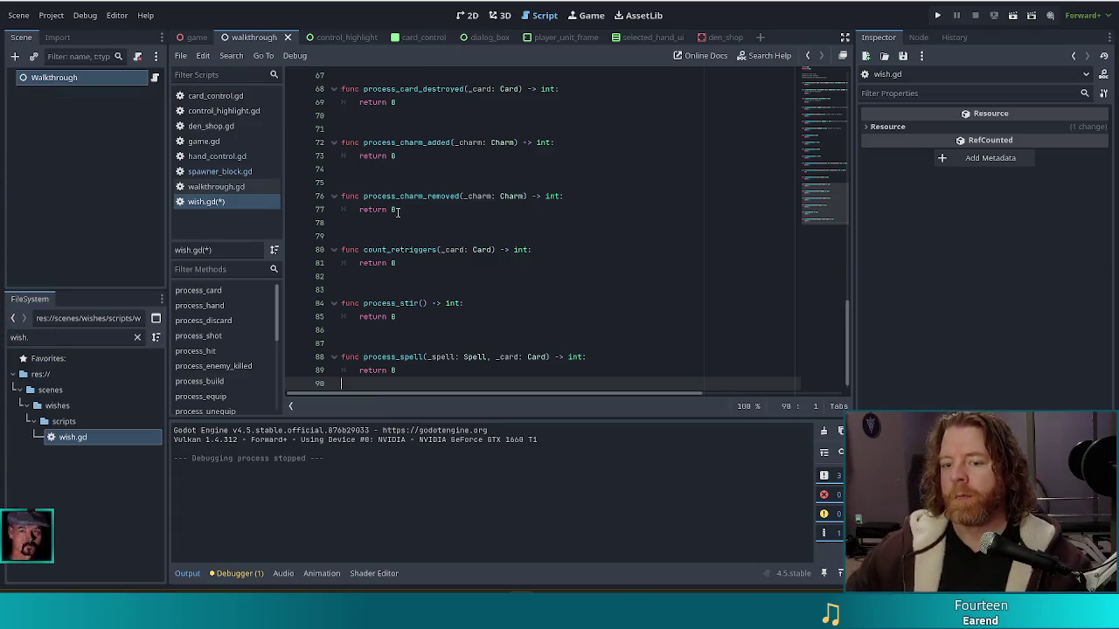
# Save wish.gd, ending at process_spell, and switch to The Mailroom's Steam store page
pyautogui.click(427, 371)
pyautogui.click(388, 357)
pyautogui.hotkey('ctrl', 's')
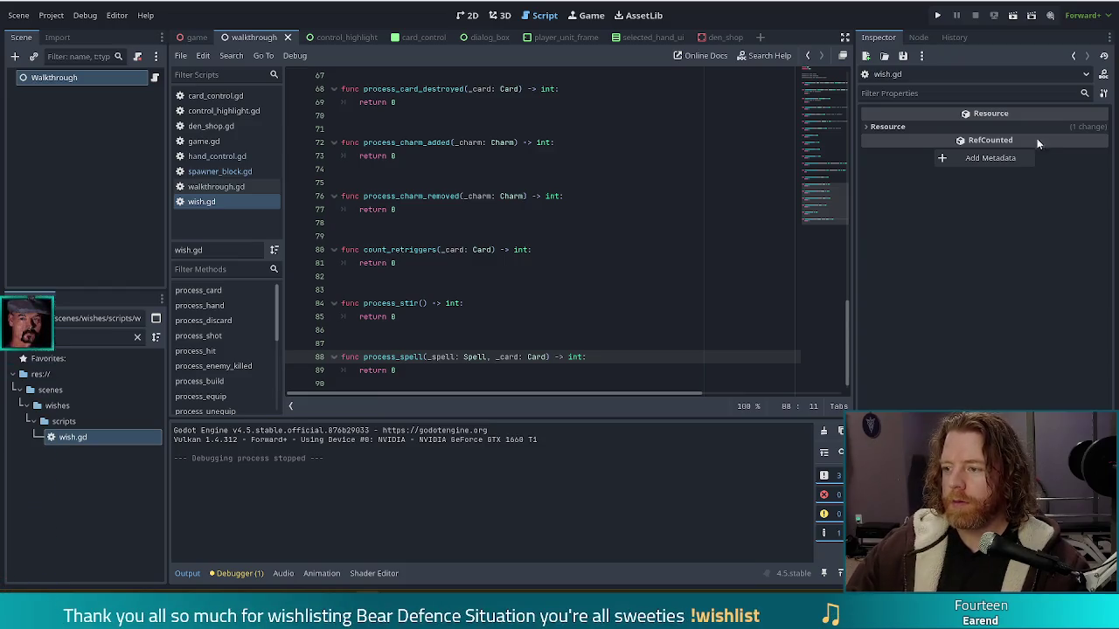
pyautogui.hotkey('alt', 'Tab')
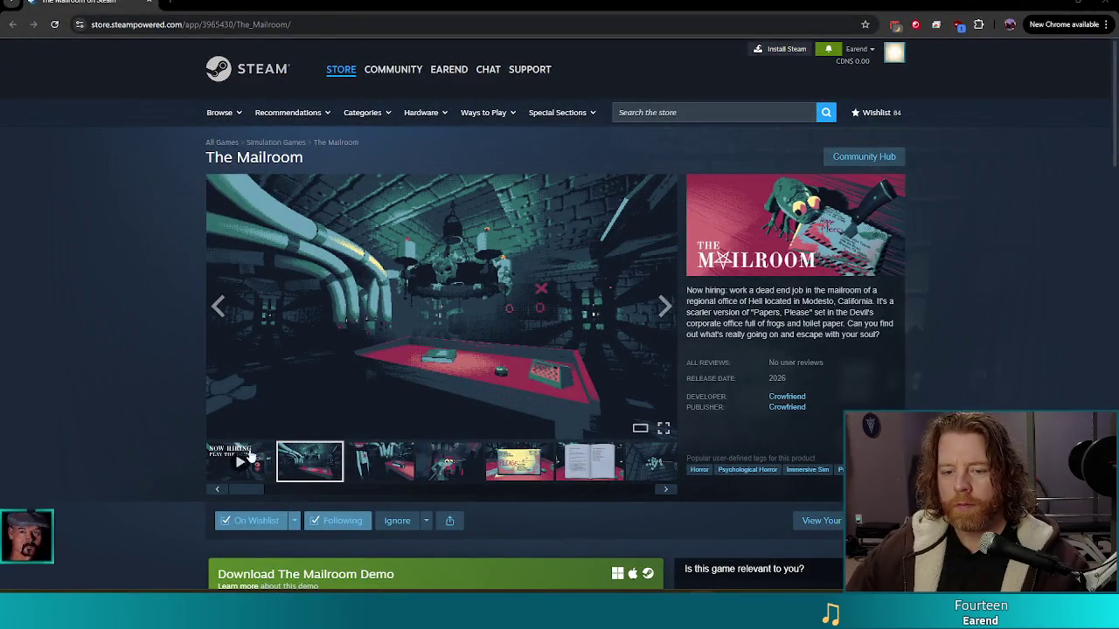
# Start The Mailroom's first trailer and play it full-screen
pyautogui.click(241, 472)
pyautogui.click(662, 428)
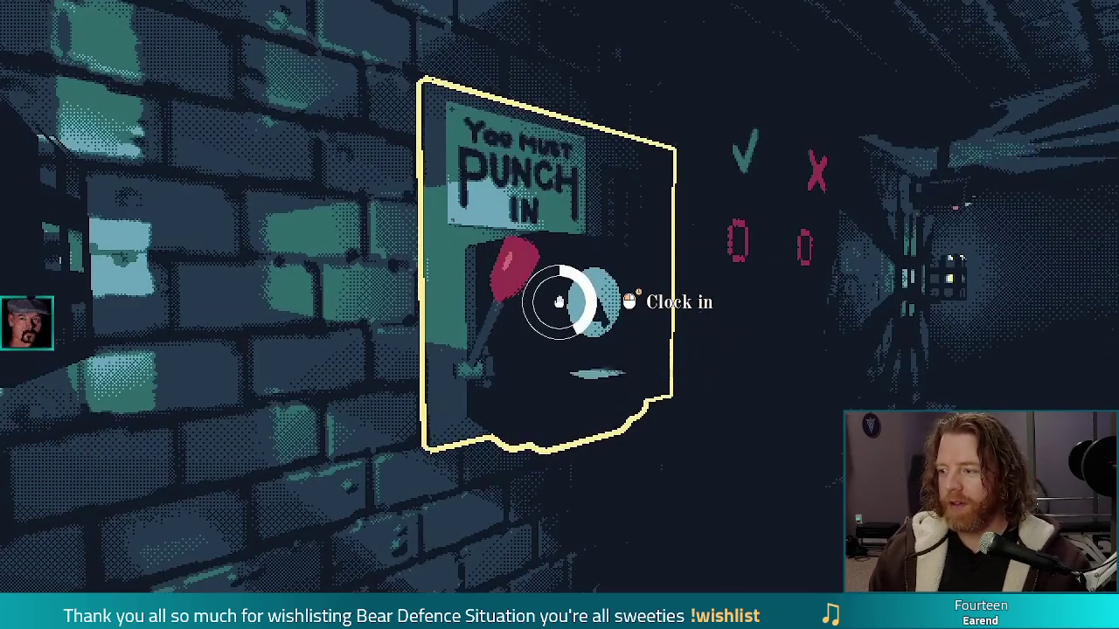
pyautogui.click(559, 302)
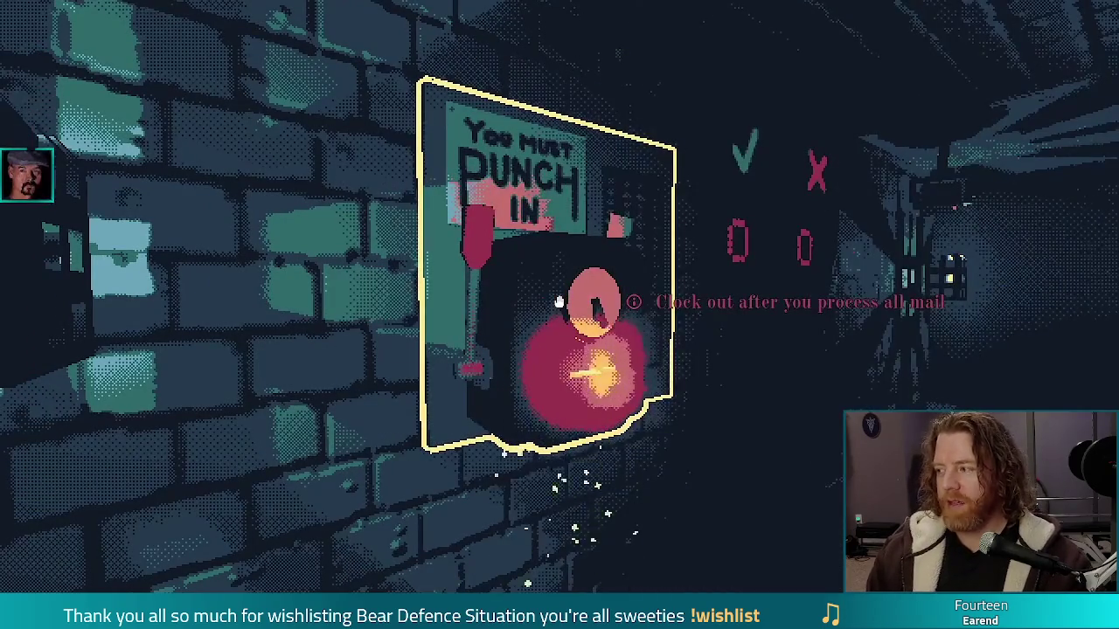
pyautogui.press('e')
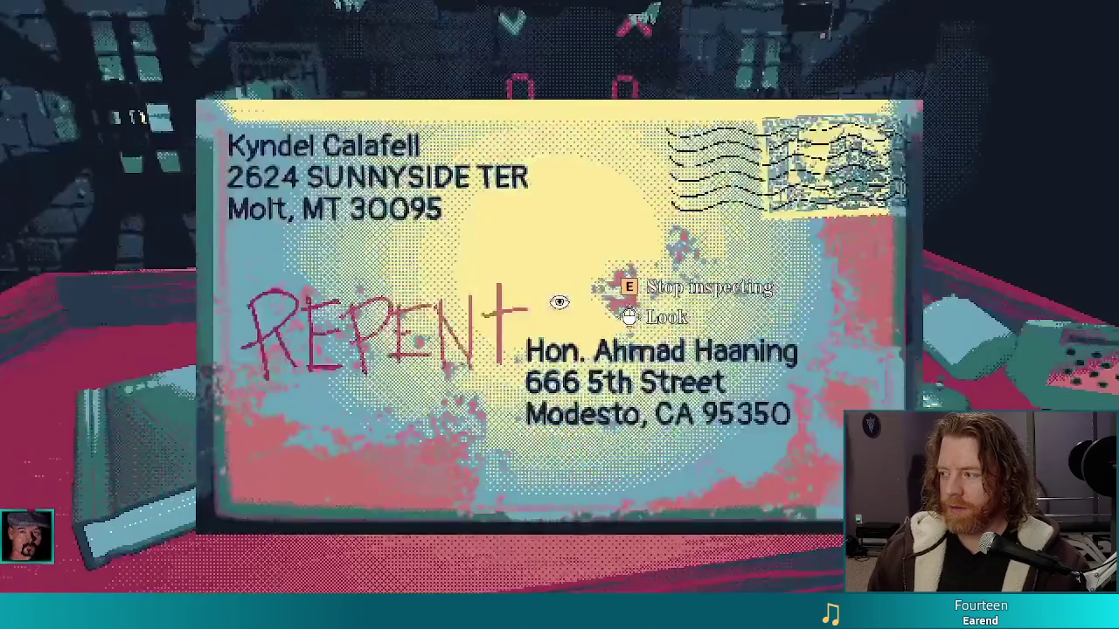
pyautogui.press('Tab')
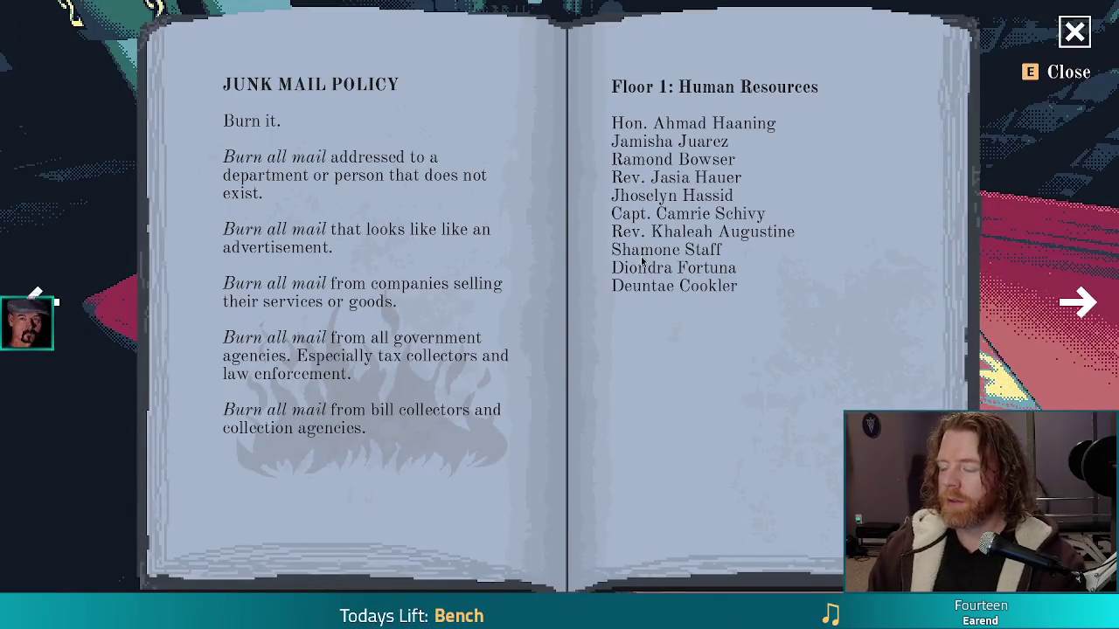
pyautogui.press('d')
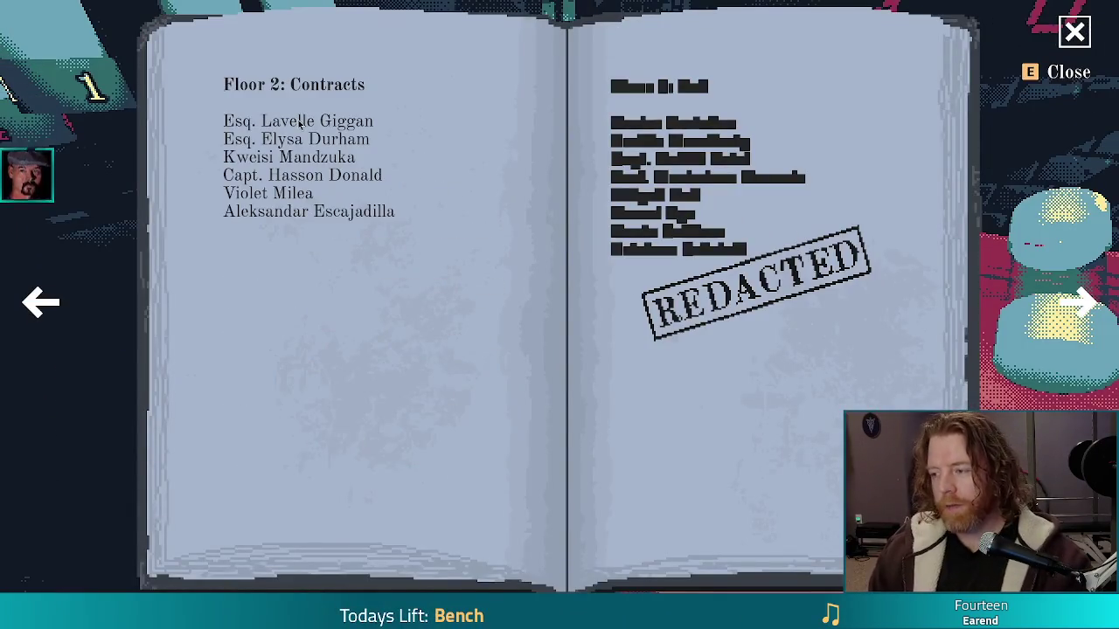
pyautogui.press('e')
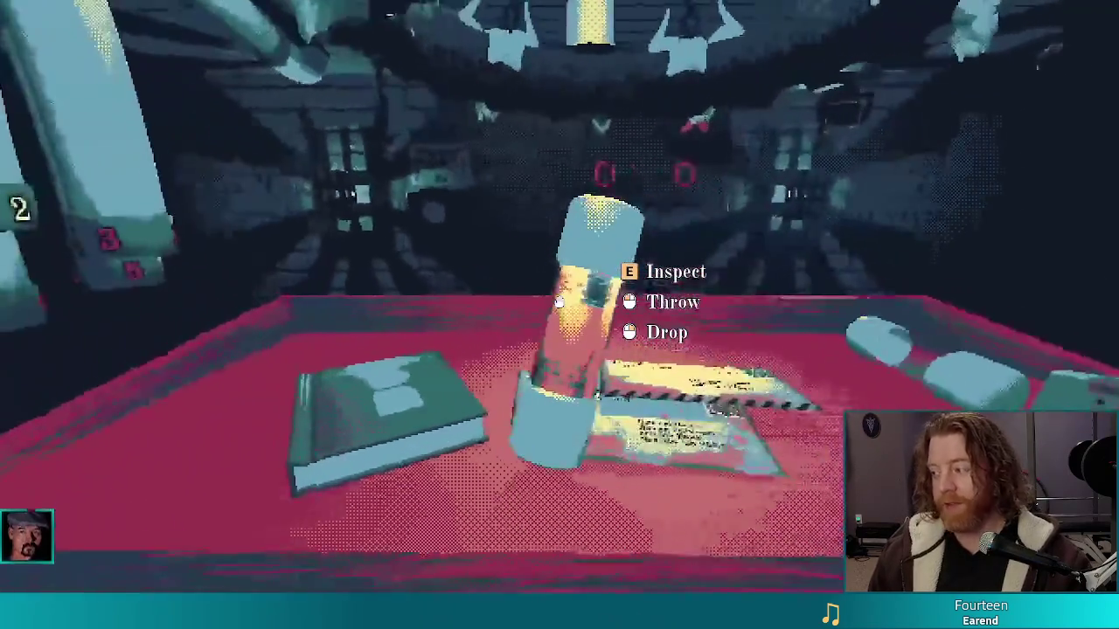
# Keep watching the trailer, then jump back to an earlier scene on the timeline
pyautogui.click(559, 301)
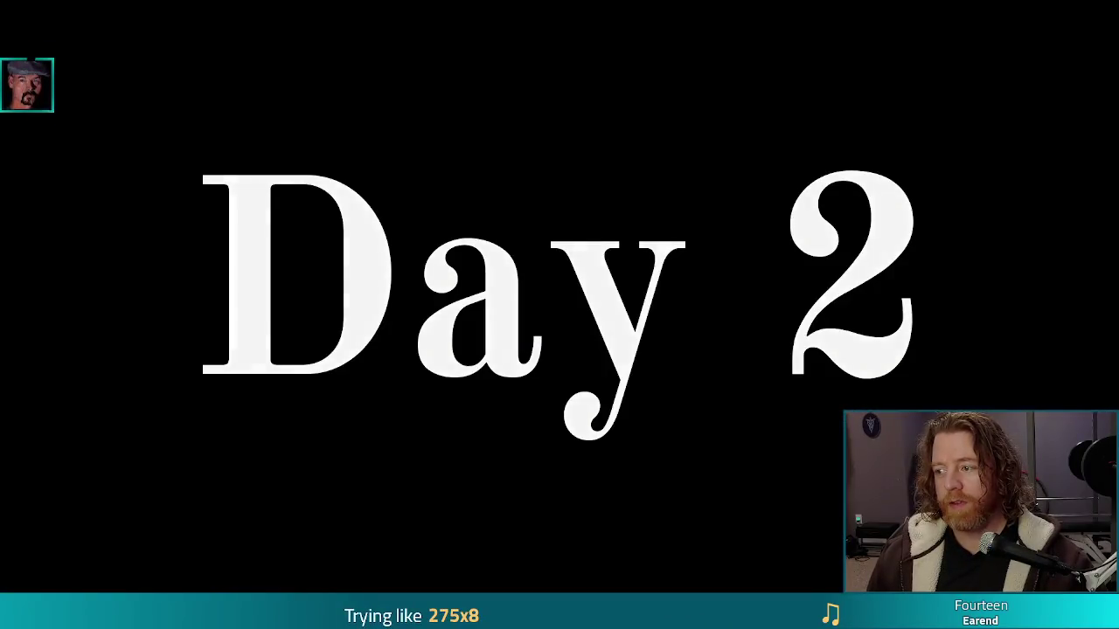
pyautogui.click(559, 301)
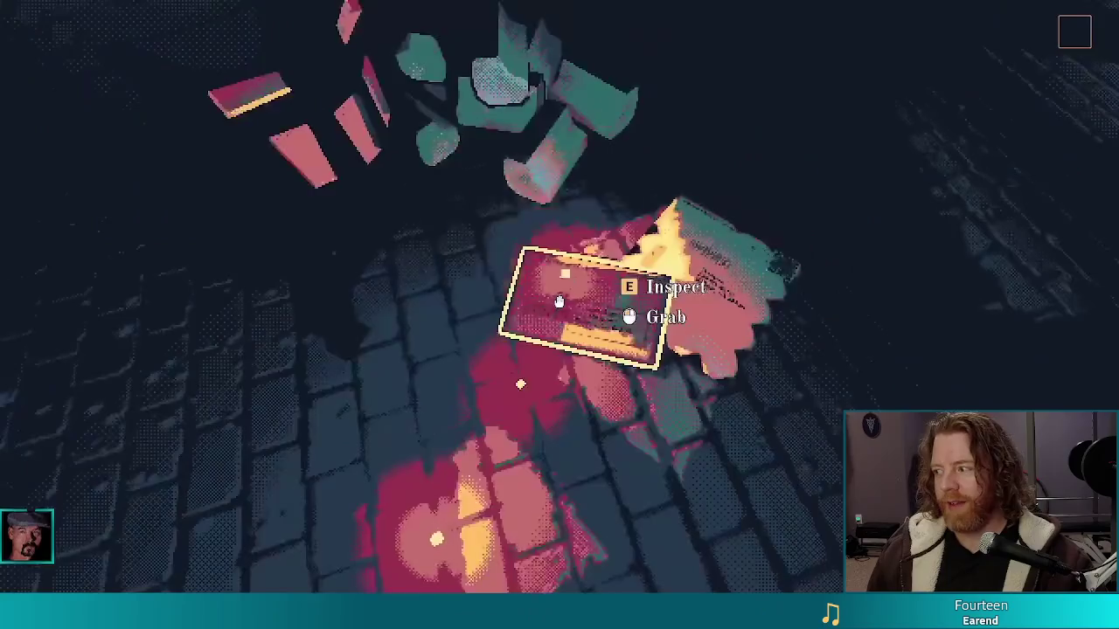
pyautogui.click(559, 302)
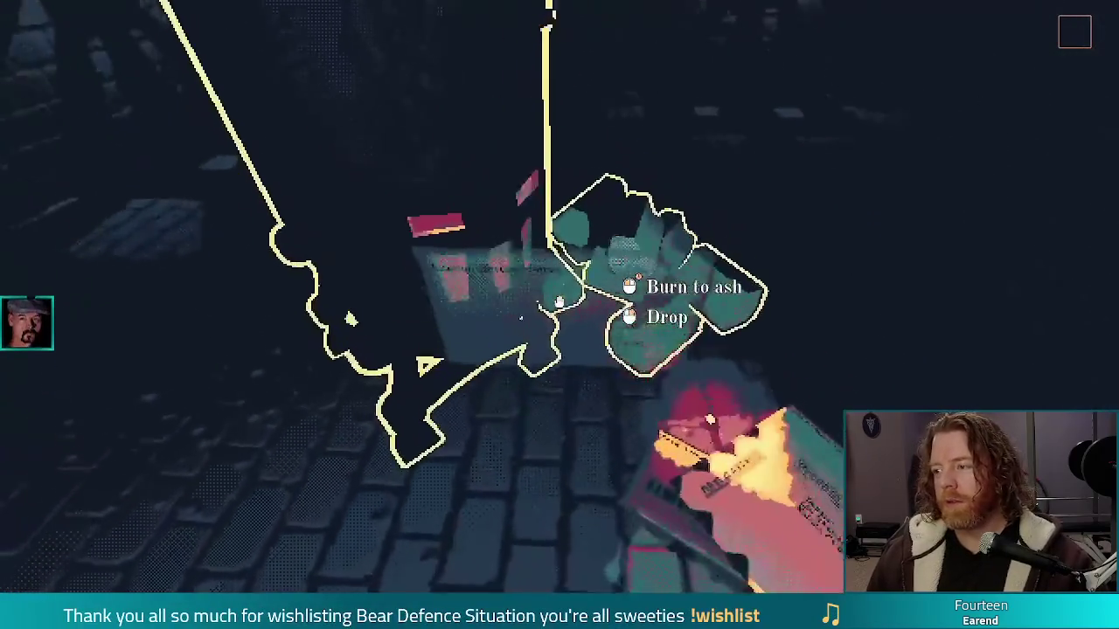
pyautogui.click(559, 301)
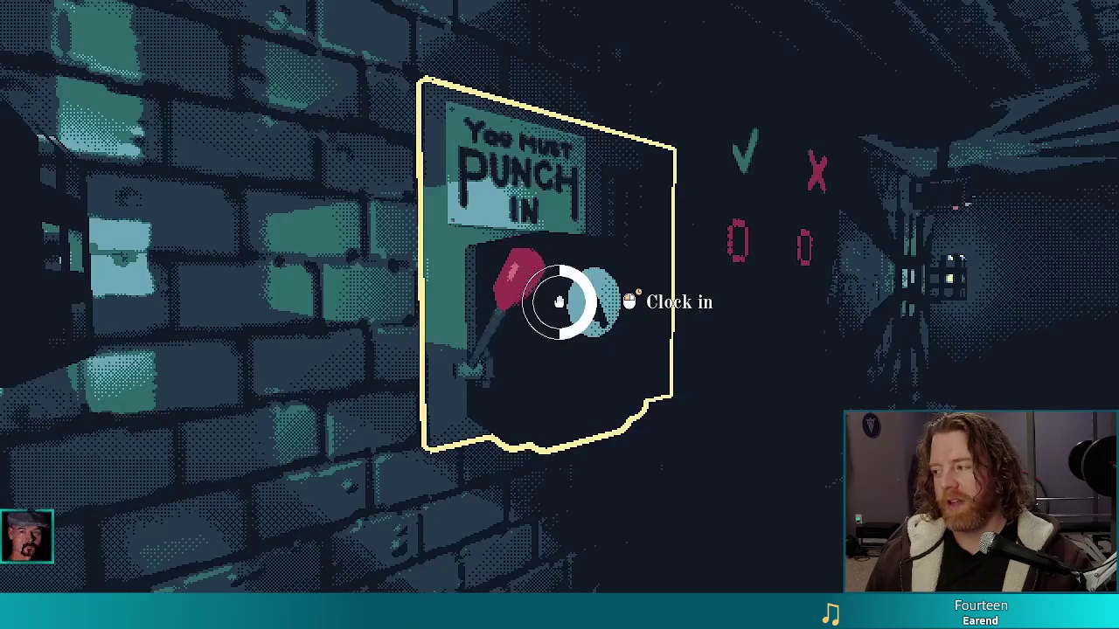
pyautogui.click(559, 302)
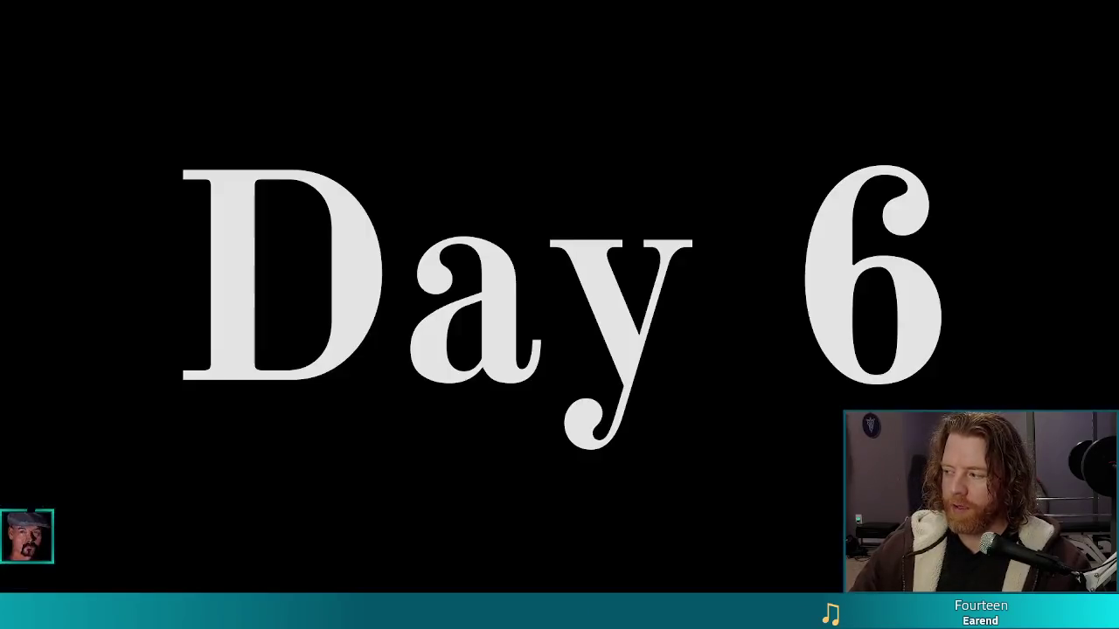
pyautogui.click(559, 302)
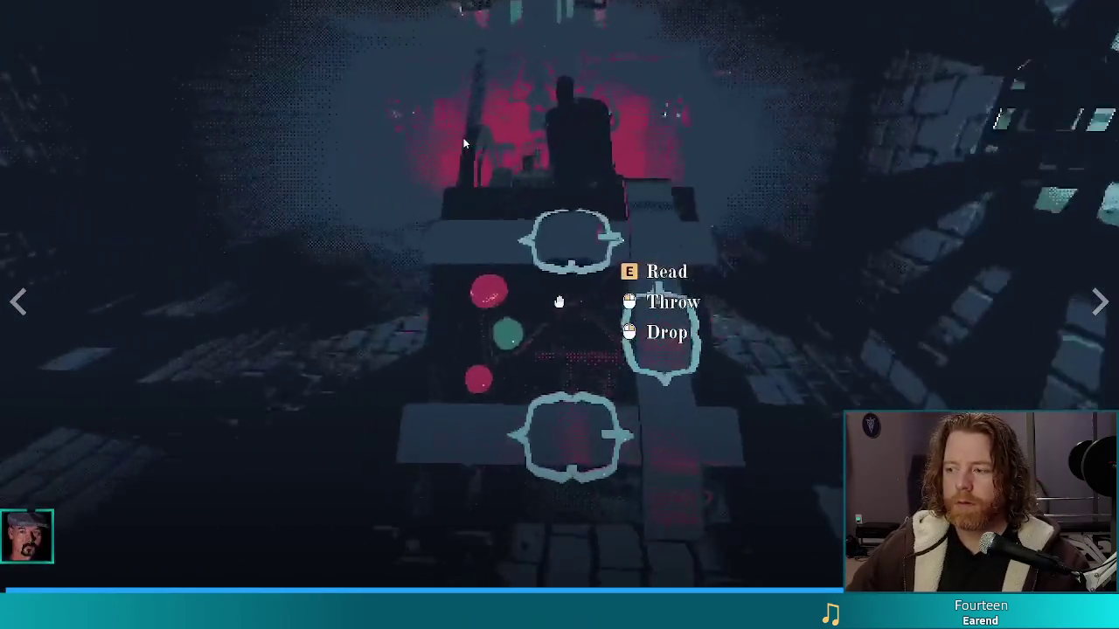
pyautogui.press('e')
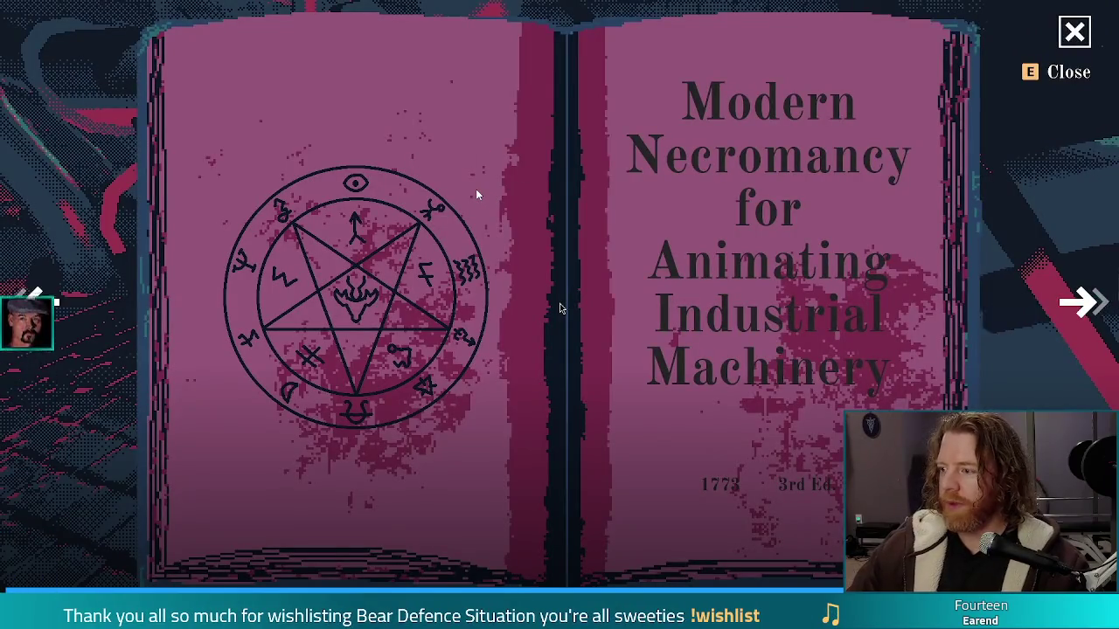
pyautogui.press('e')
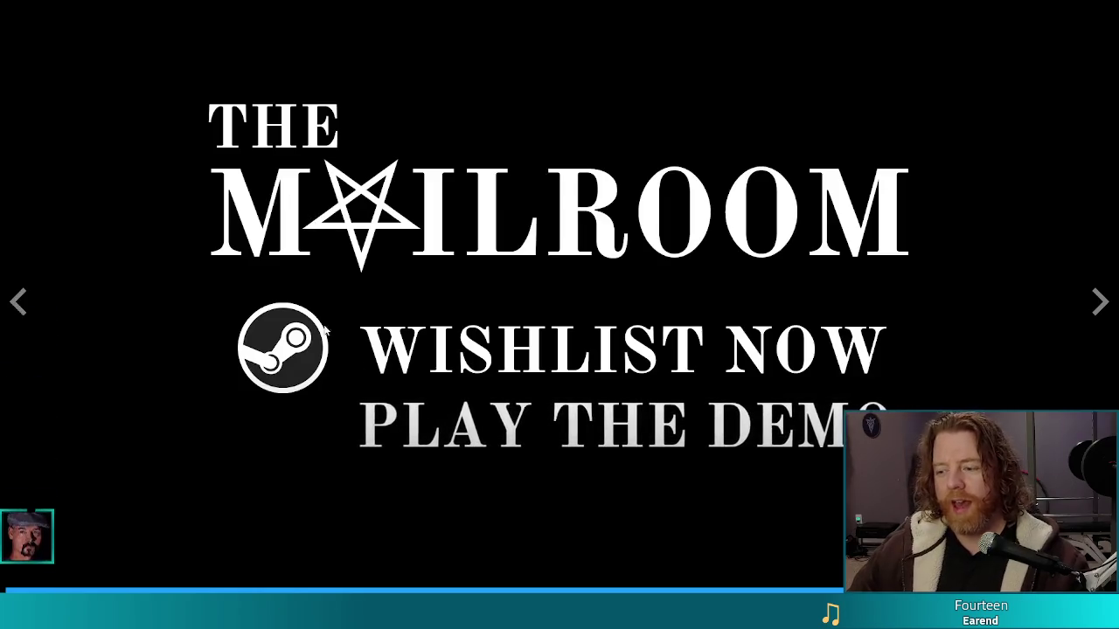
pyautogui.click(164, 591)
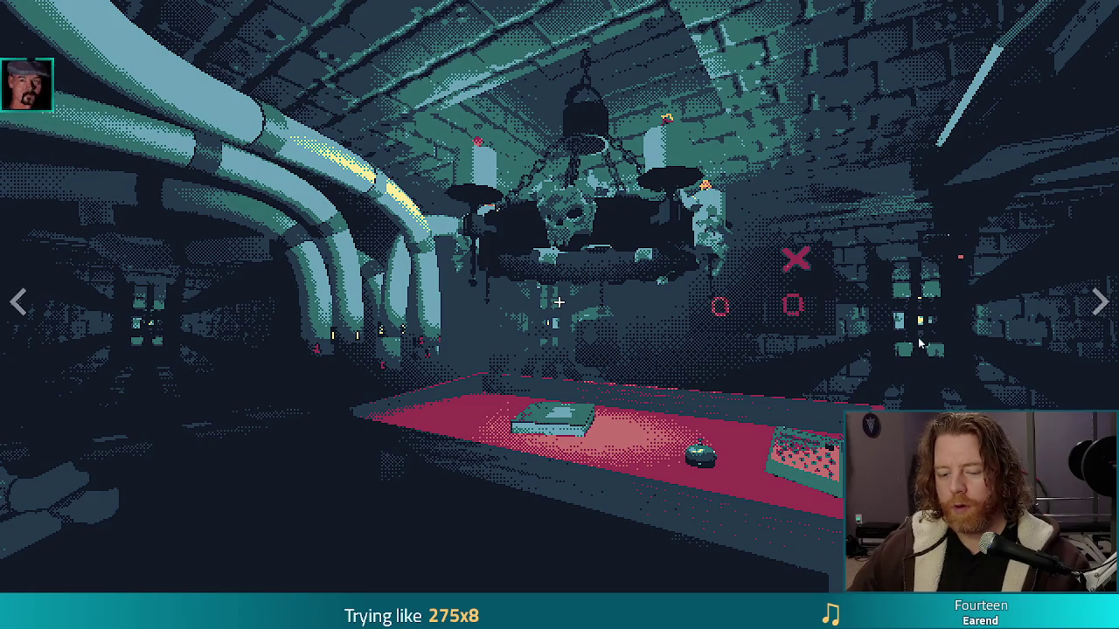
# Exit full-screen to the store page, select its web address, and return to Godot
pyautogui.press('Escape')
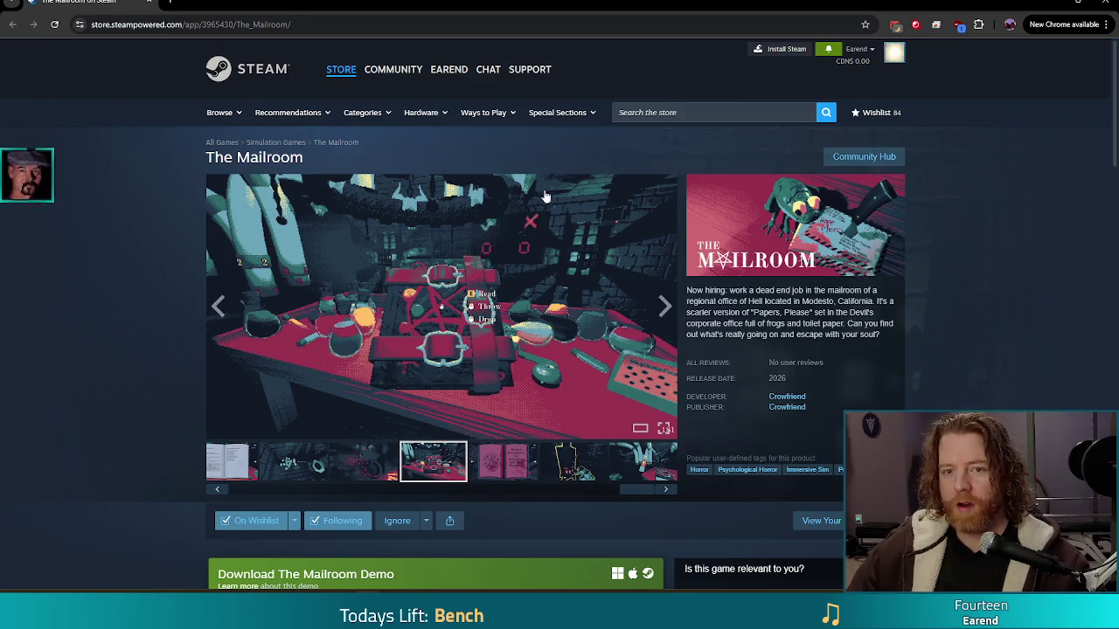
pyautogui.click(379, 25)
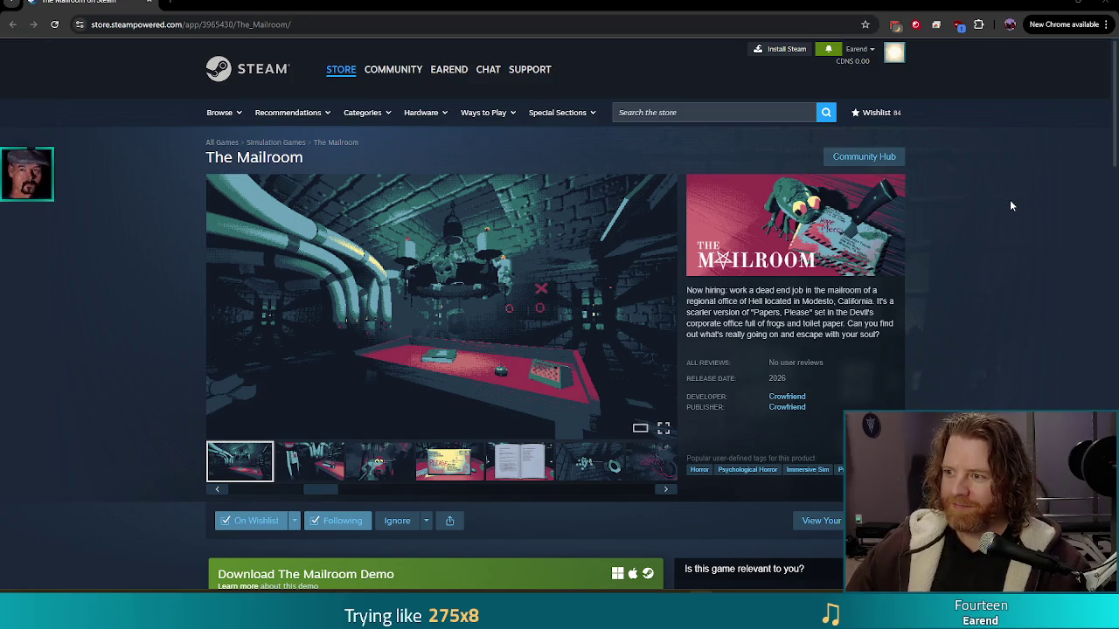
pyautogui.click(1103, 3)
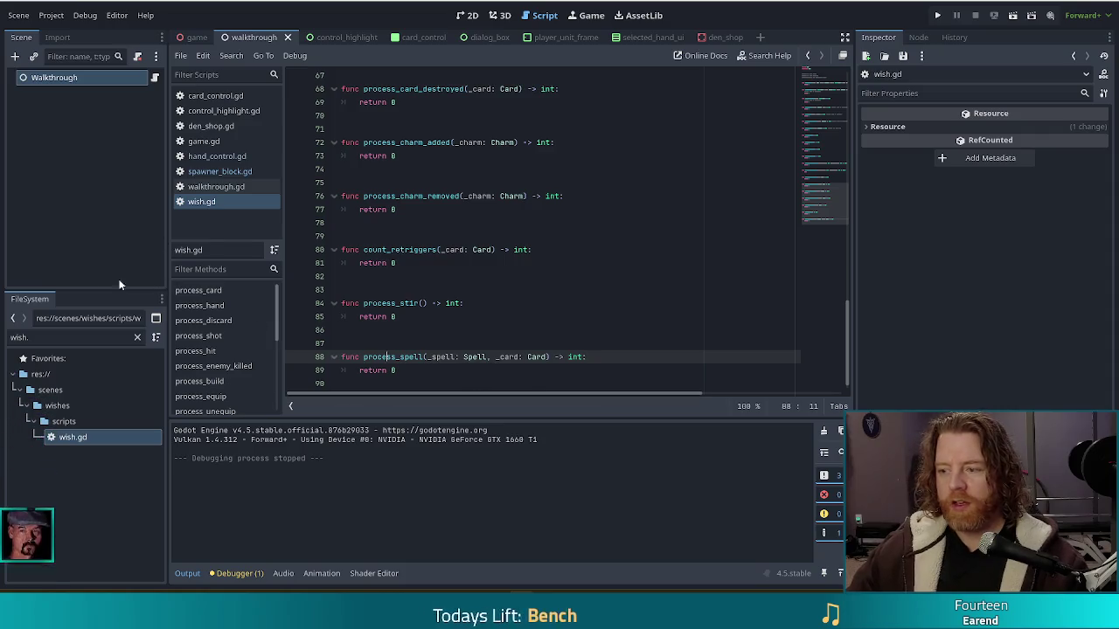
# Filter the FileSystem for 'spell' and open spell.gd
pyautogui.moveTo(30, 338); pyautogui.dragTo(2, 343)
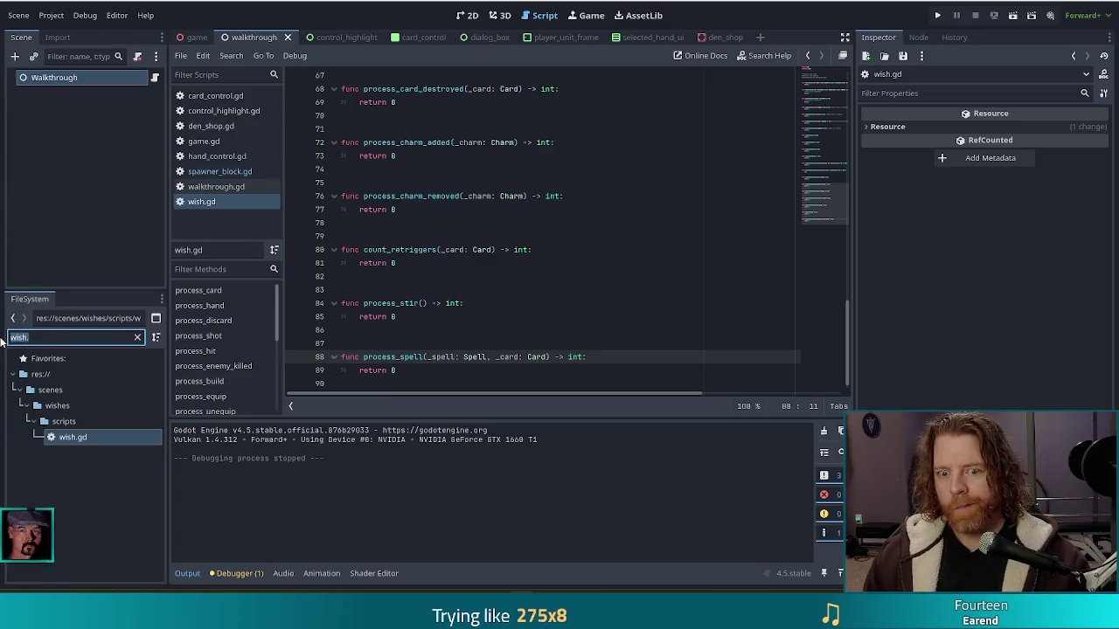
pyautogui.write('spell')
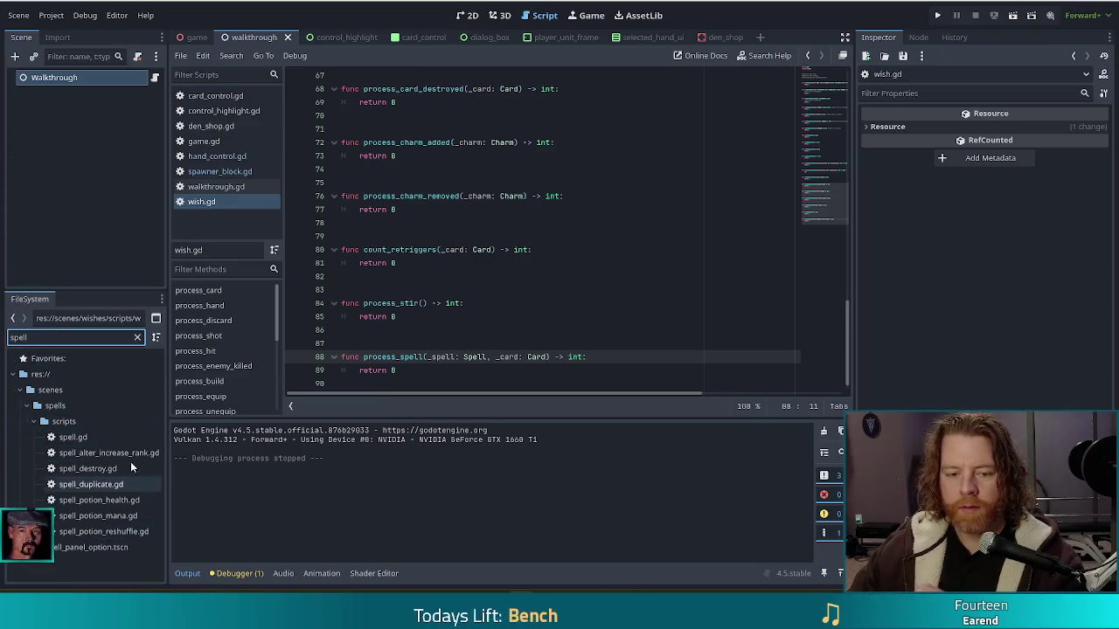
pyautogui.click(75, 438)
pyautogui.doubleClick(75, 438)
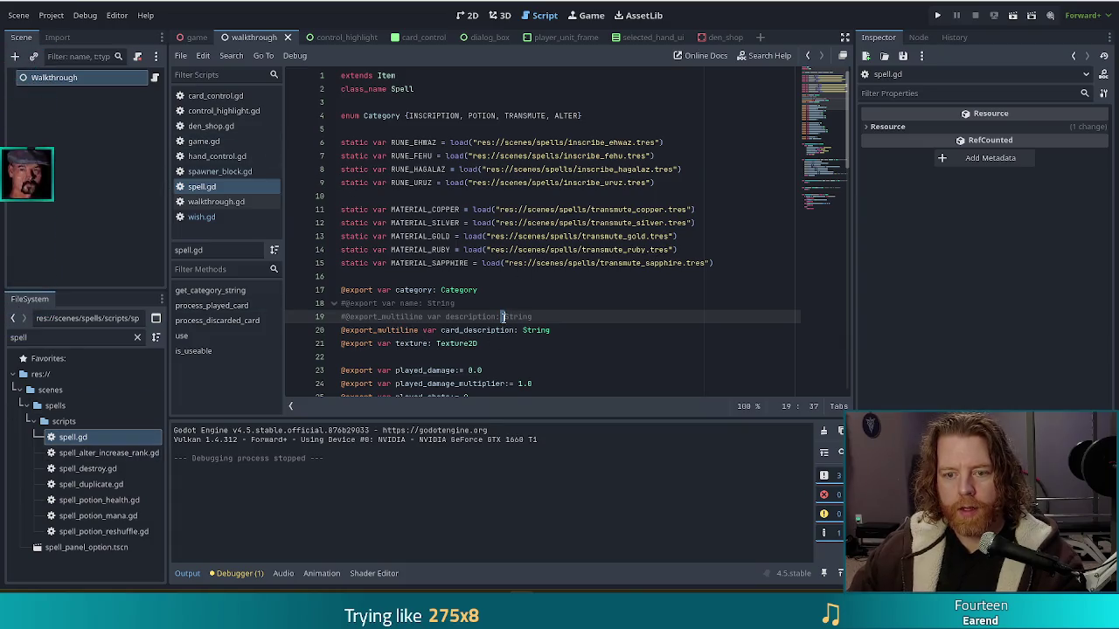
# Read through spell.gd's use() function, then open spell_alter_increase_rank.gd
pyautogui.scroll(-8, 530, 280)
pyautogui.scroll(-8, 819, 176)
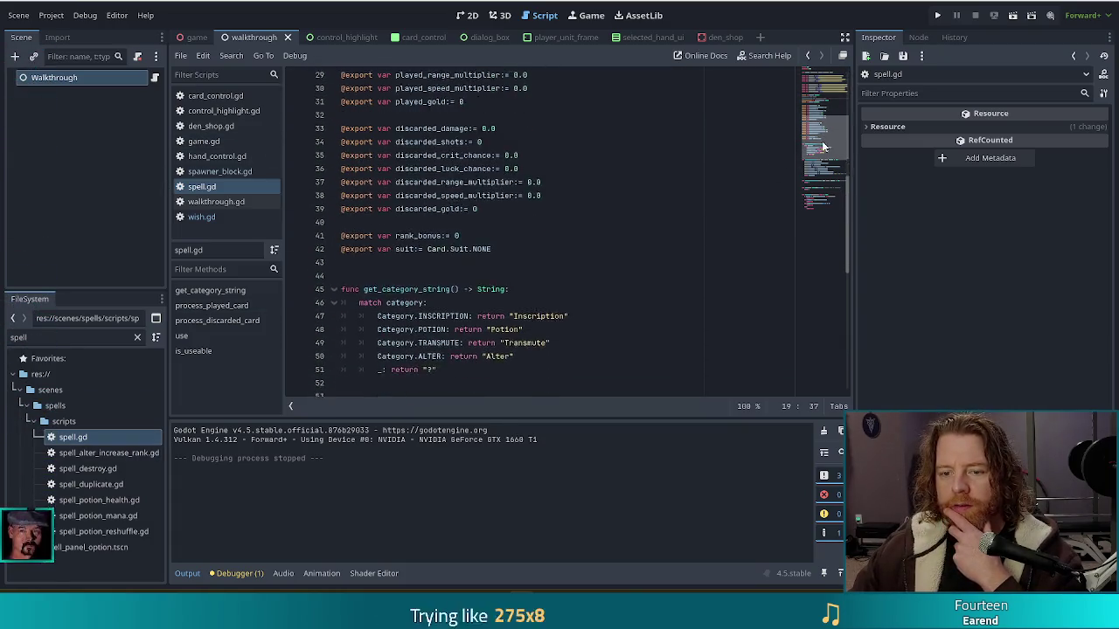
pyautogui.scroll(-2, 819, 177)
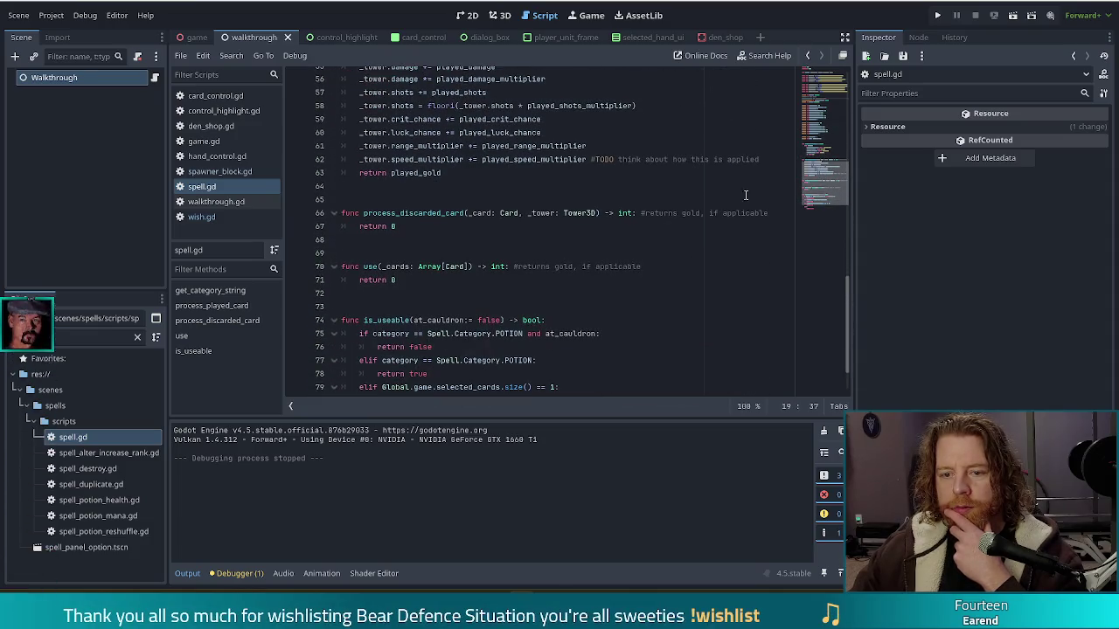
pyautogui.click(424, 278)
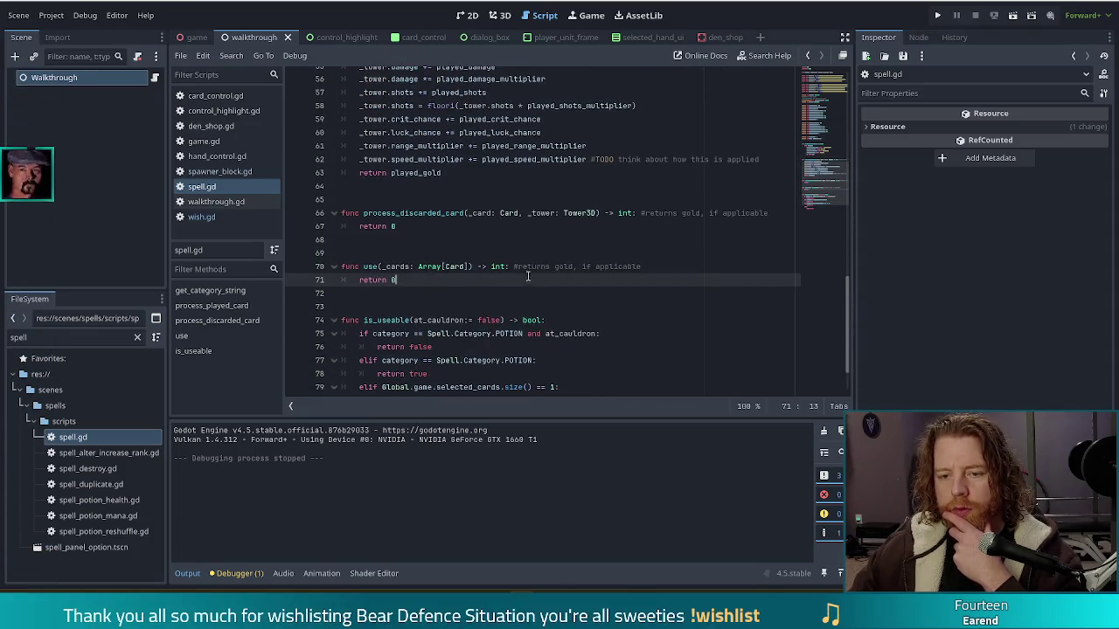
pyautogui.scroll(-2, 521, 280)
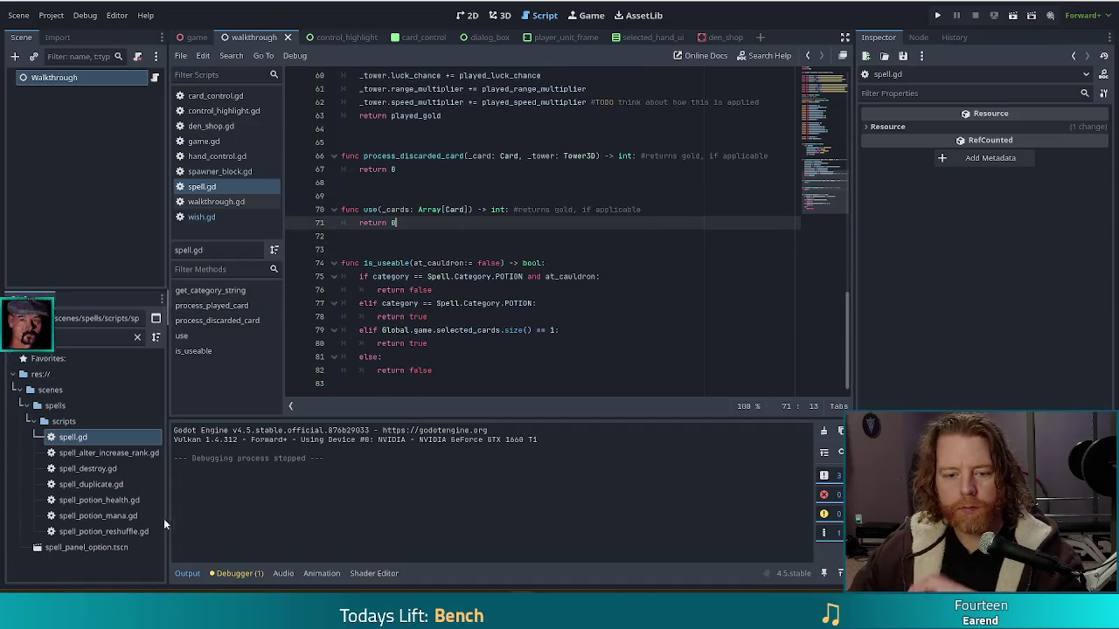
pyautogui.doubleClick(110, 453)
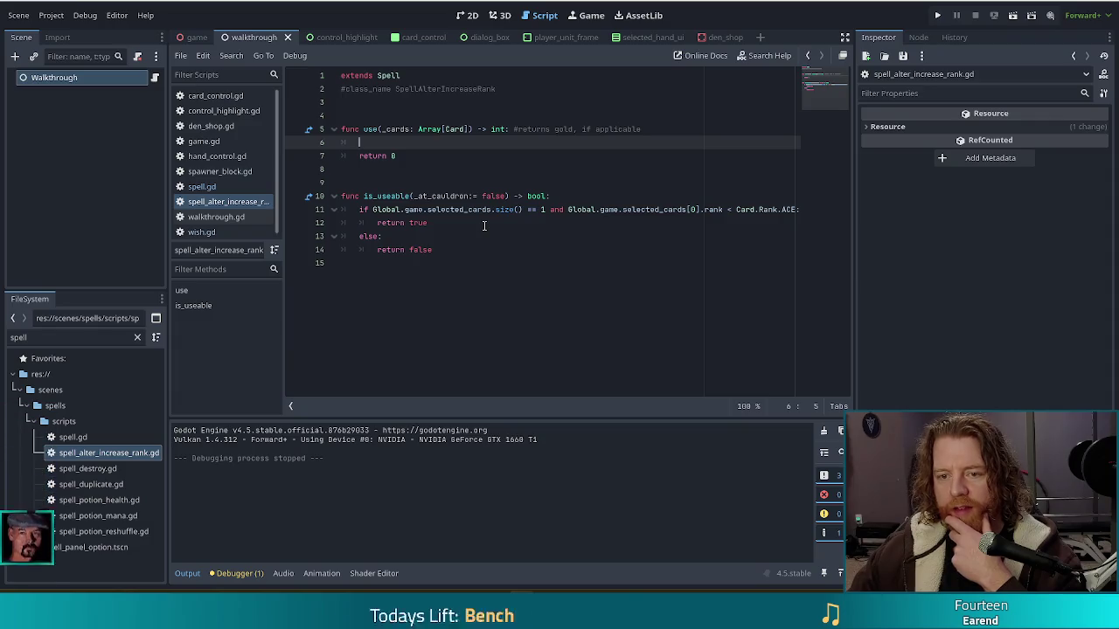
pyautogui.click(224, 98)
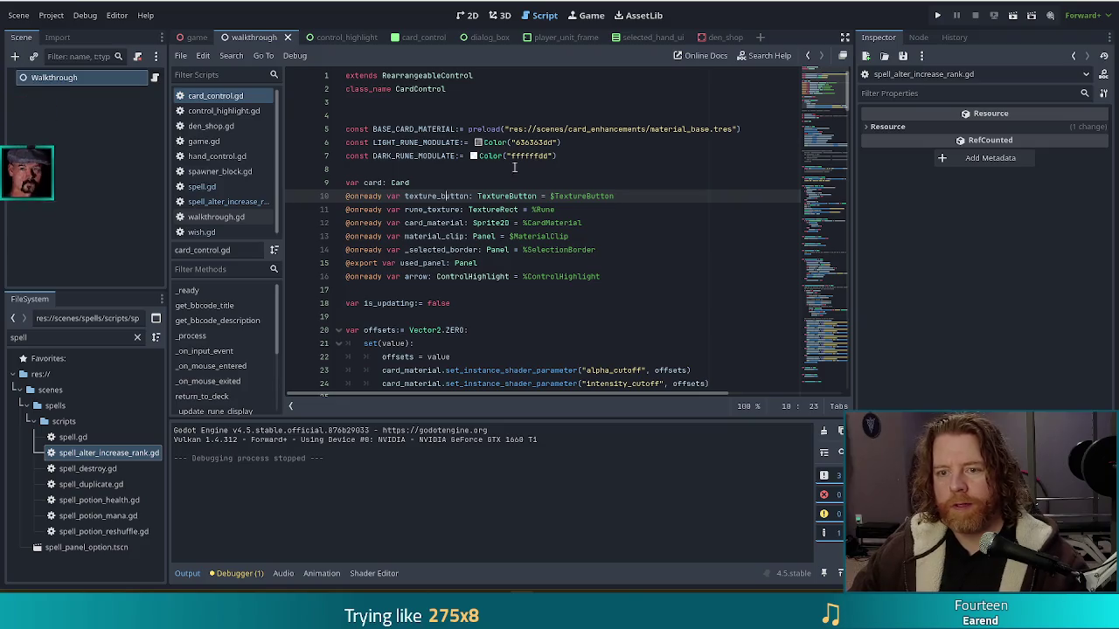
# Open card.gd at its apply_spell function
pyautogui.click(400, 182)
pyautogui.keyDown('ctrl'); pyautogui.click(400, 182); pyautogui.keyUp('ctrl')
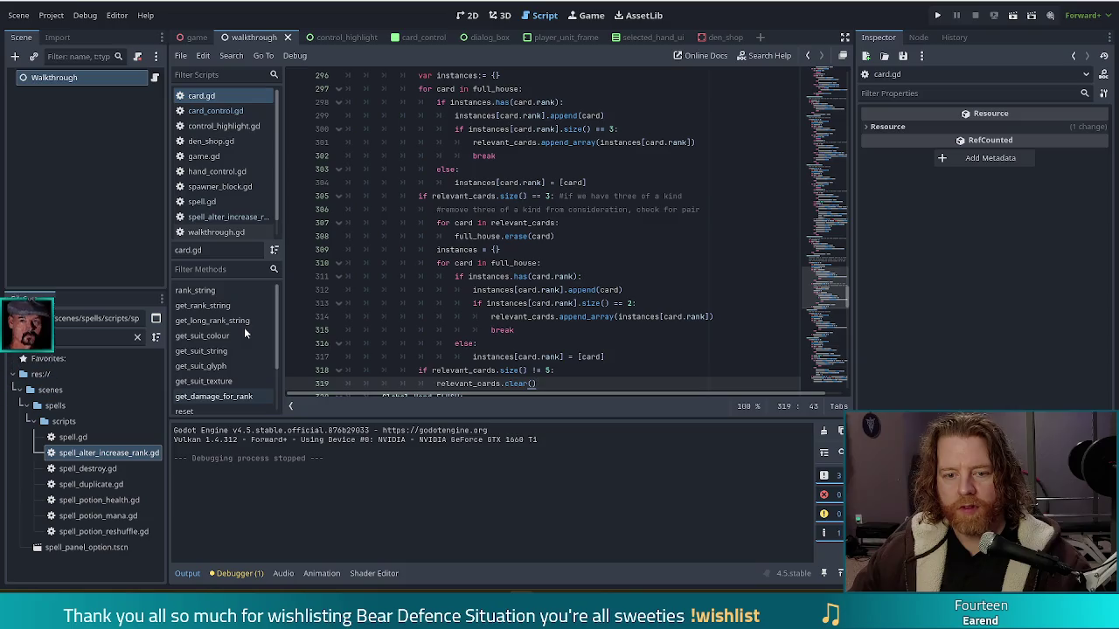
pyautogui.scroll(-2, 244, 327)
pyautogui.click(219, 362)
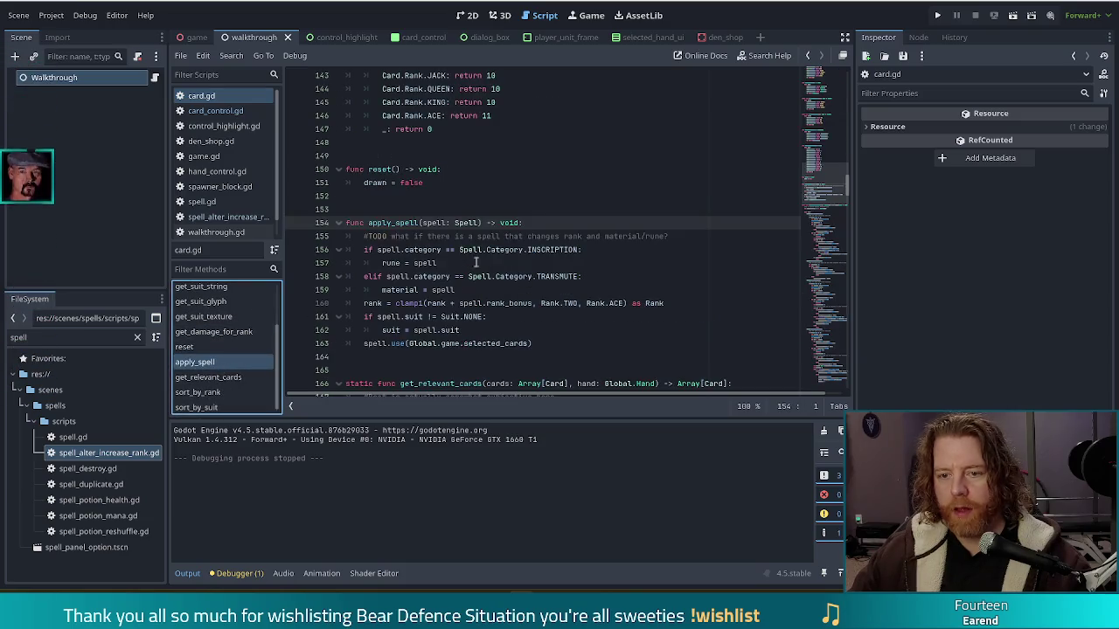
pyautogui.click(605, 264)
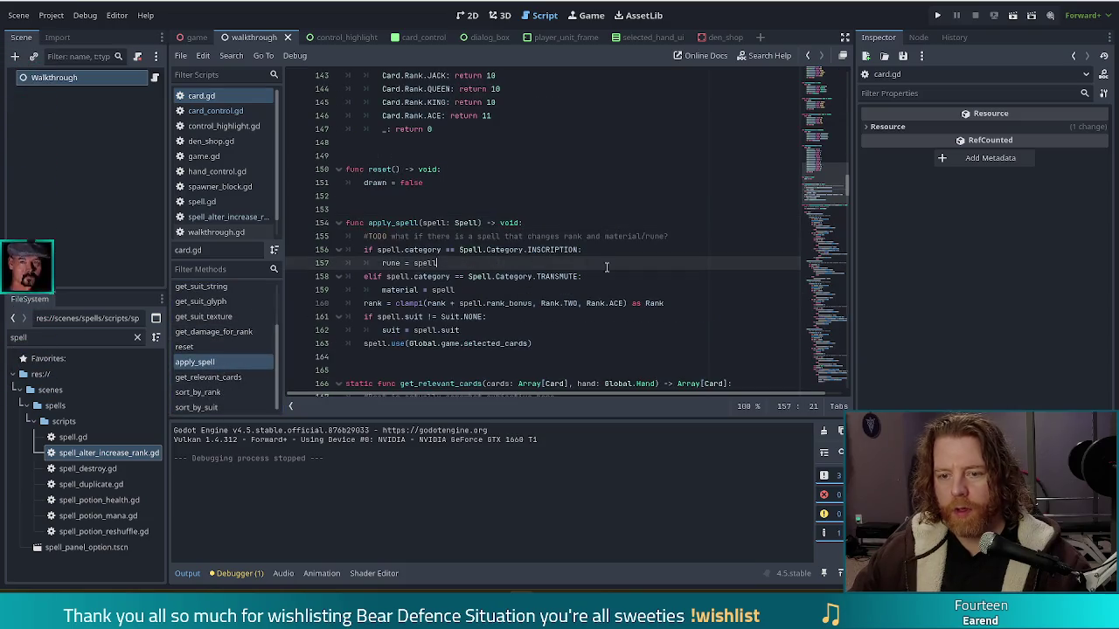
# Inspect apply_spell's spell.use call, the rank clamp and the material line
pyautogui.click(592, 348)
pyautogui.click(454, 344)
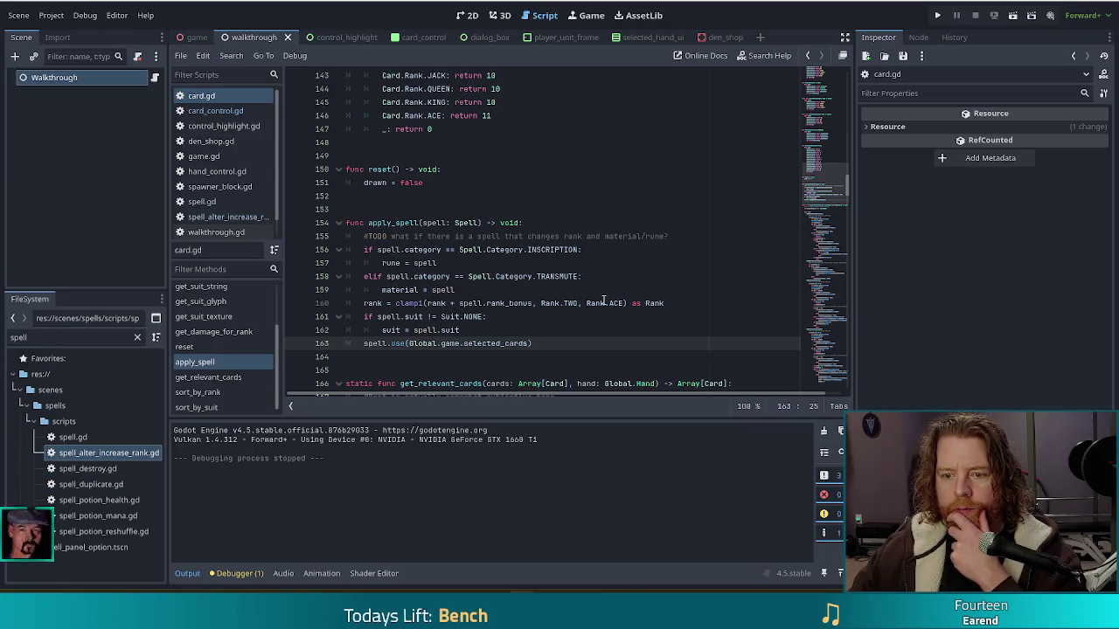
pyautogui.moveTo(705, 315)
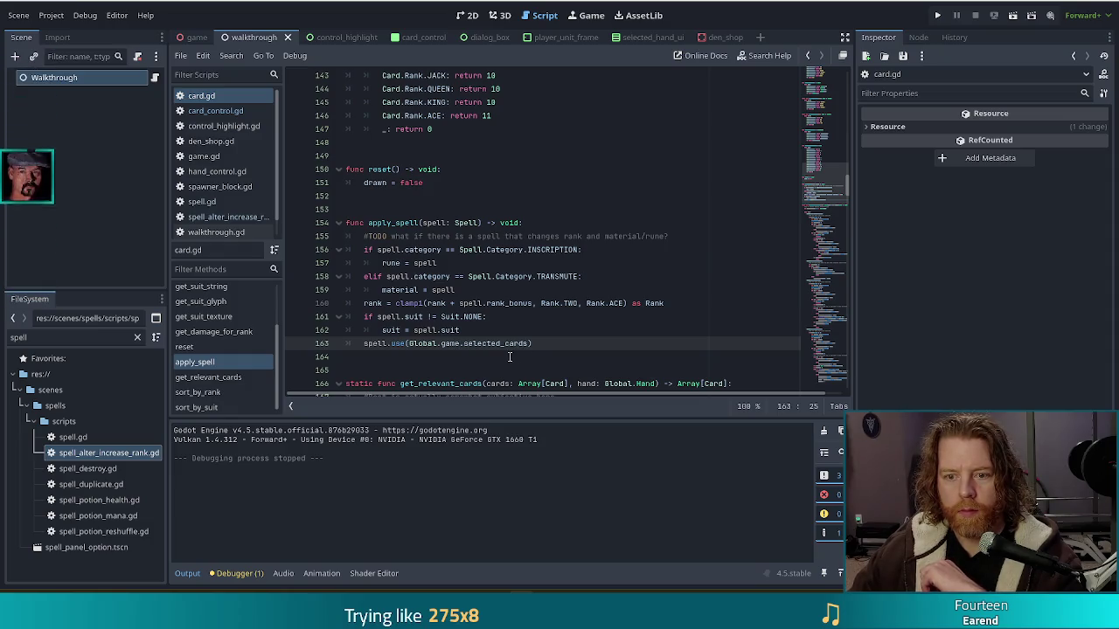
pyautogui.moveTo(427, 304); pyautogui.dragTo(582, 304)
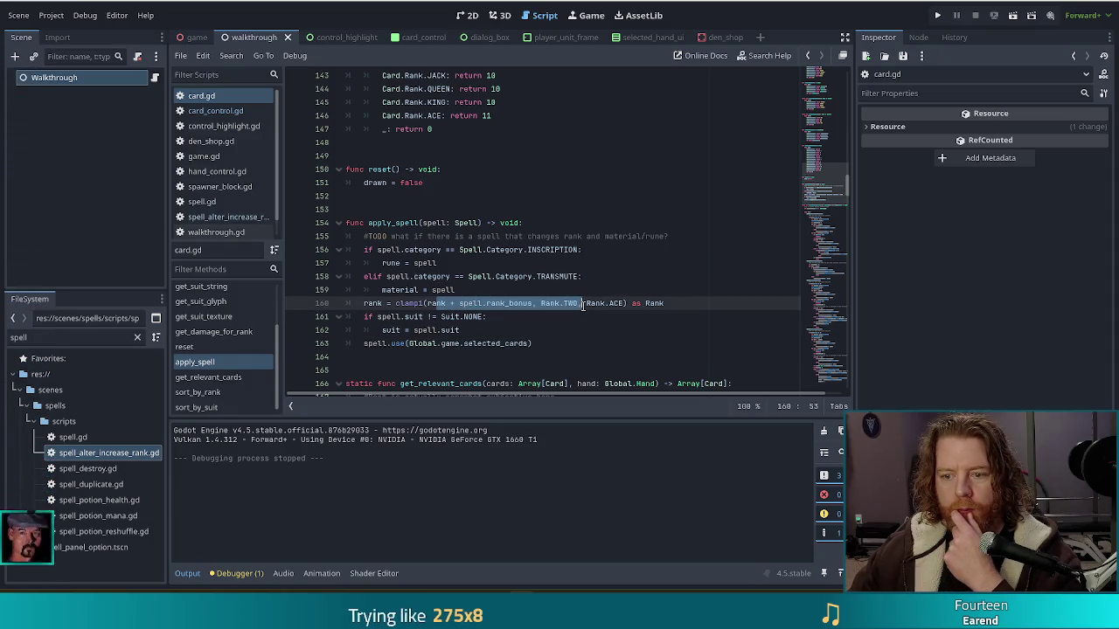
pyautogui.press('Left')
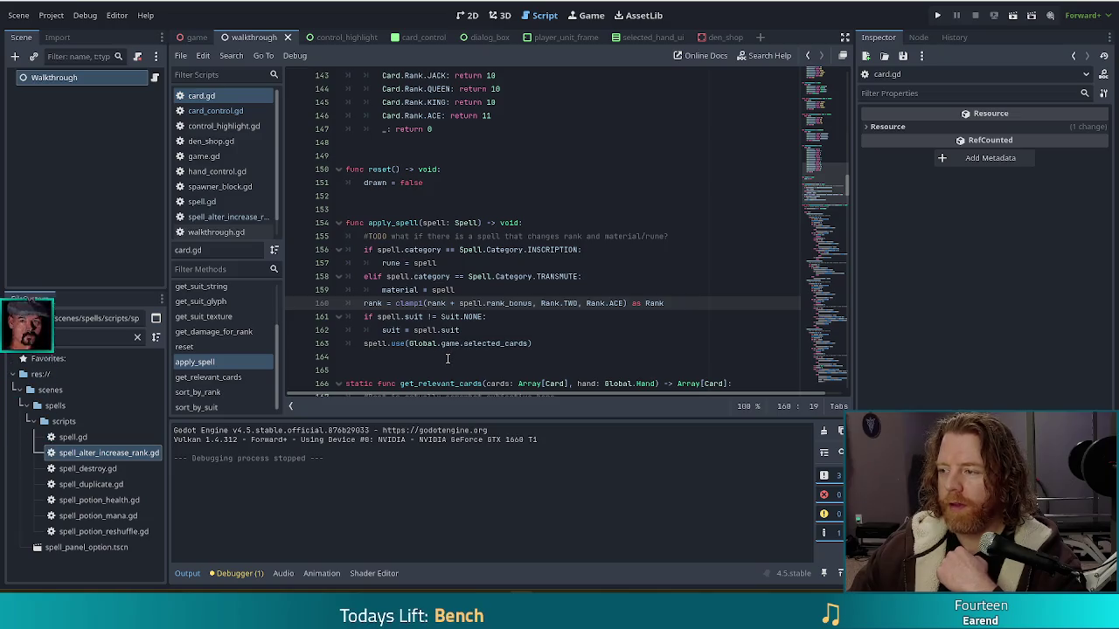
pyautogui.moveTo(444, 349)
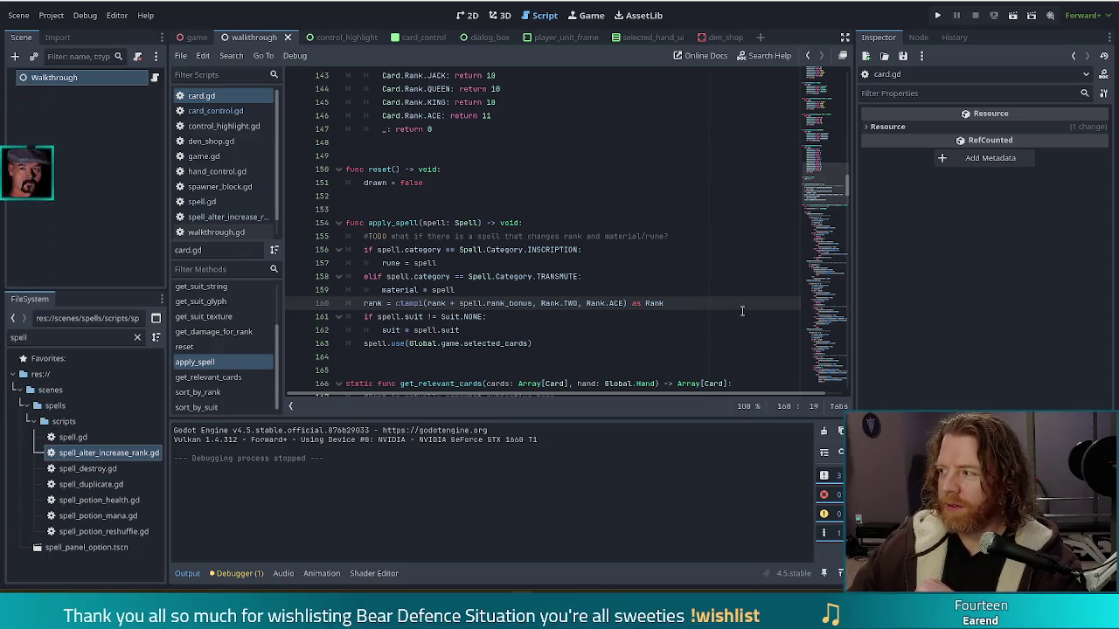
pyautogui.click(474, 289)
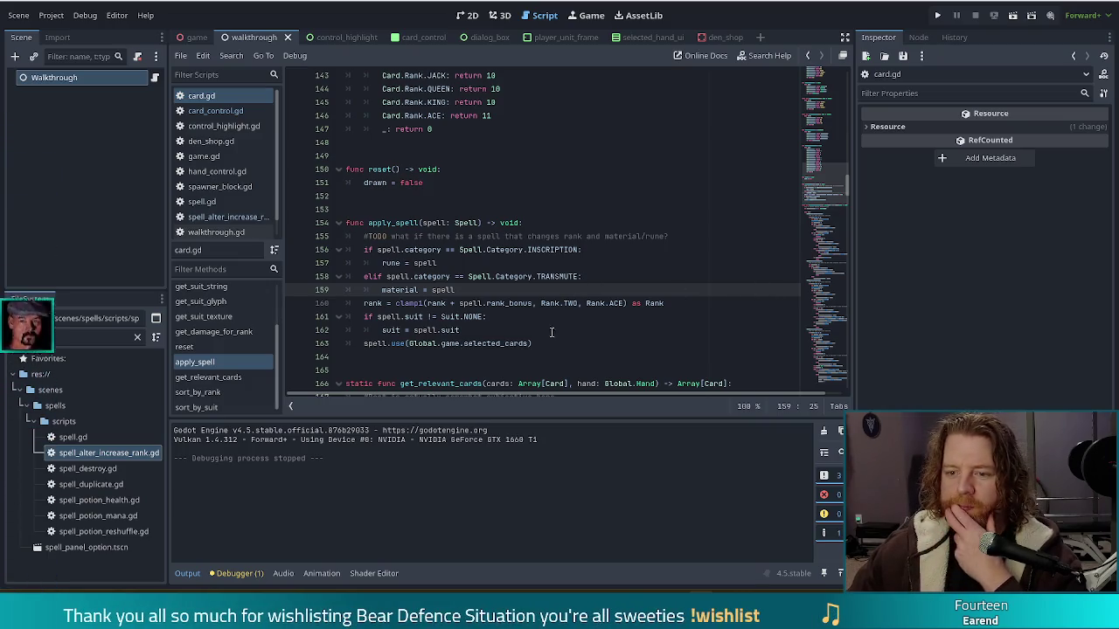
pyautogui.press('Down')
pyautogui.press('End')
pyautogui.hotkey('shift', 'Up')
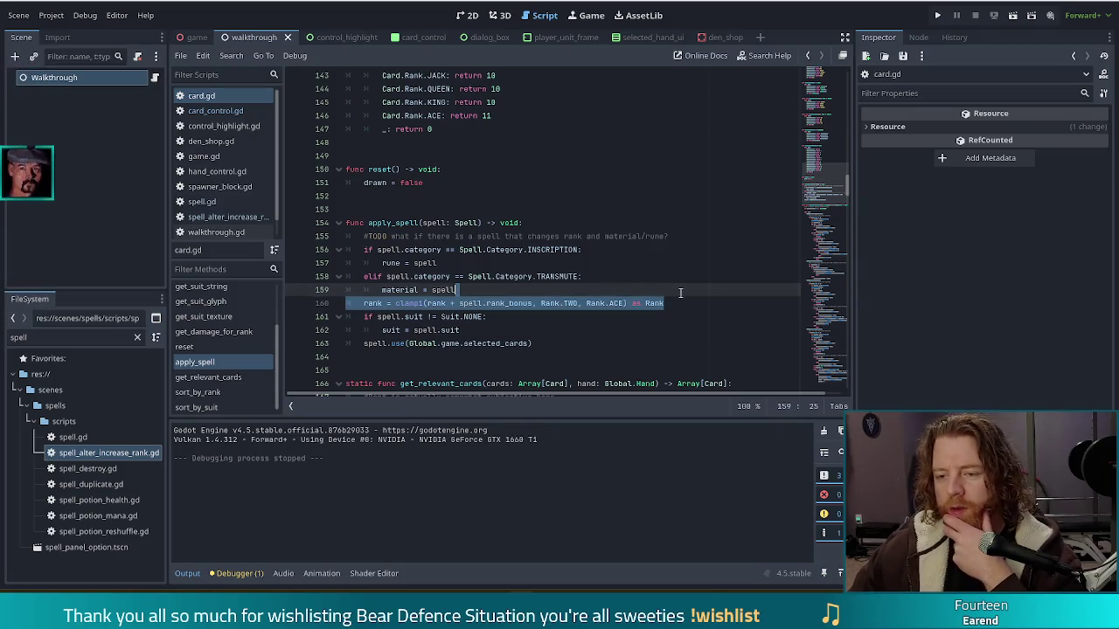
pyautogui.doubleClick(79, 474)
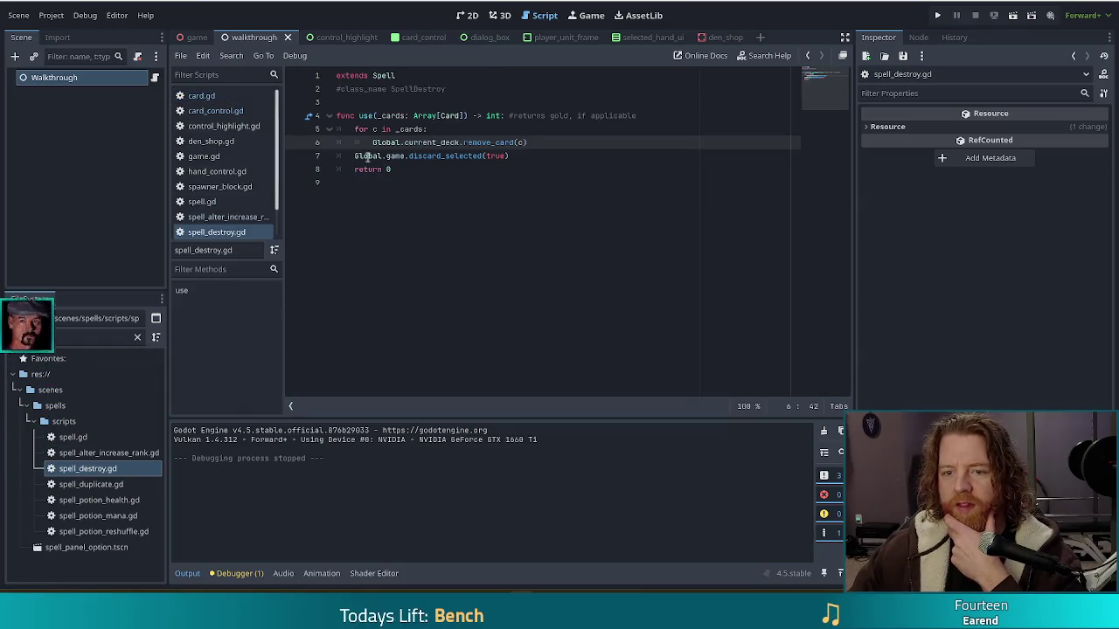
pyautogui.click(525, 157)
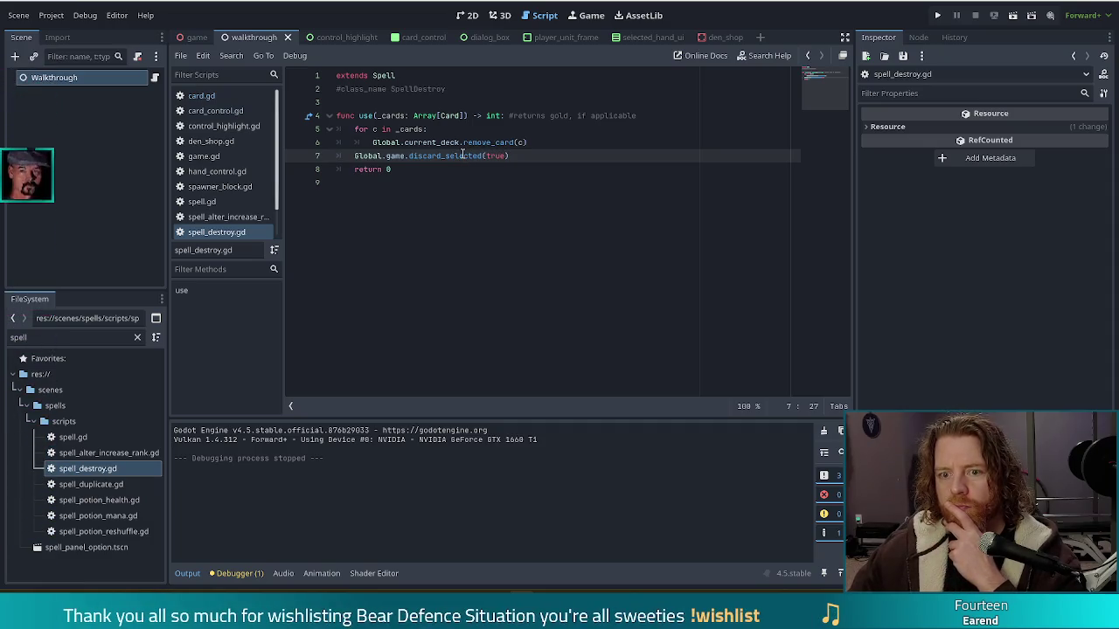
pyautogui.hotkey('alt', 'Left')
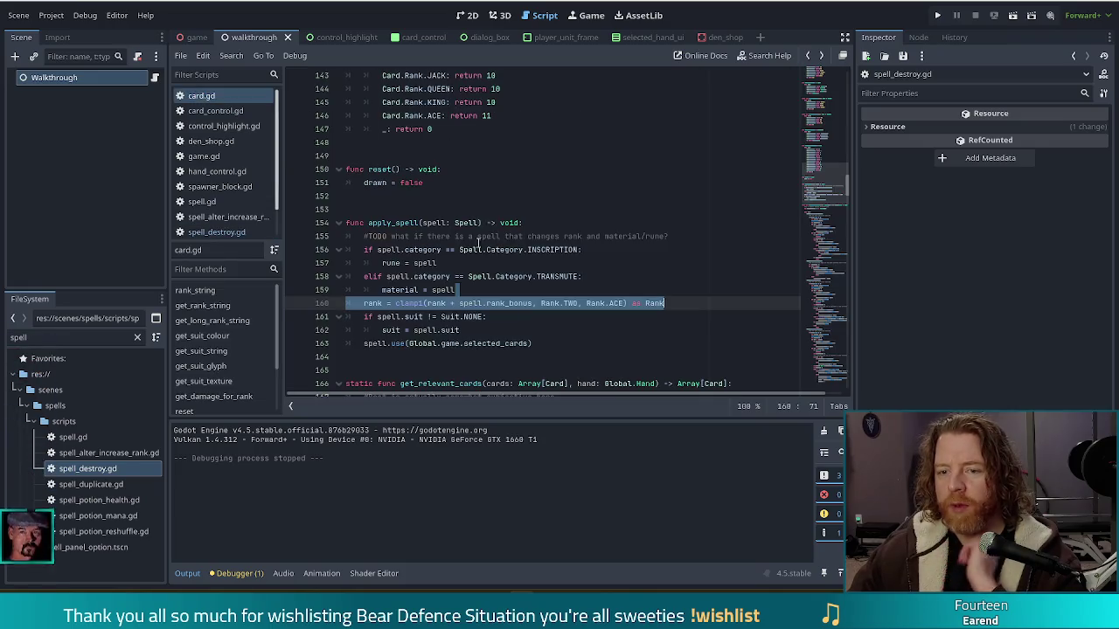
pyautogui.click(452, 278)
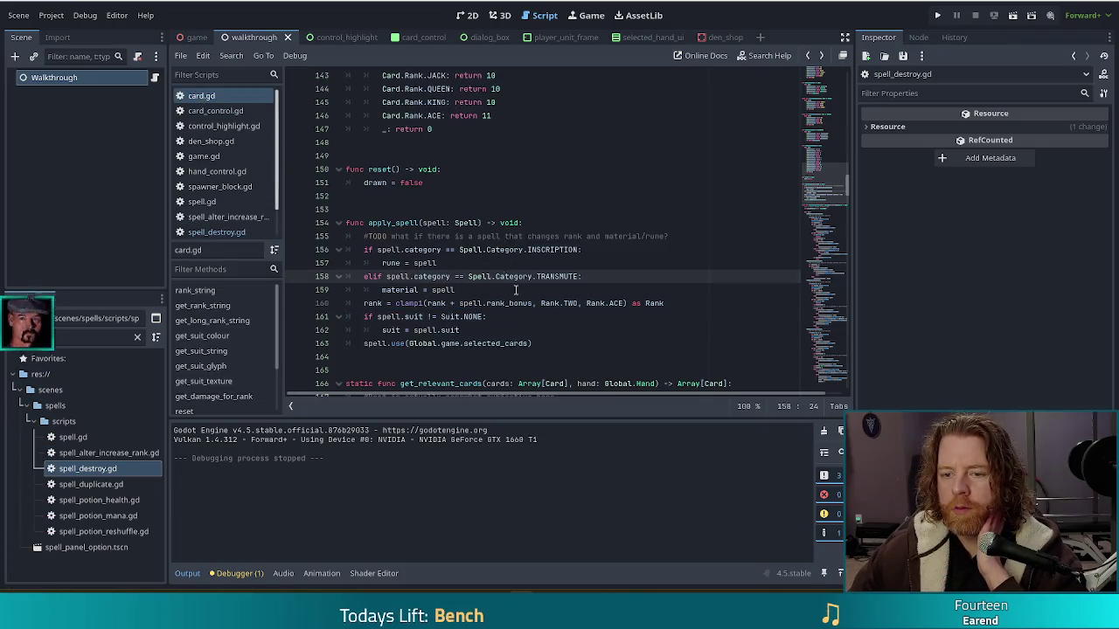
pyautogui.hotkey('alt', 'Right')
pyautogui.moveTo(336, 129); pyautogui.dragTo(415, 170)
pyautogui.click(415, 169)
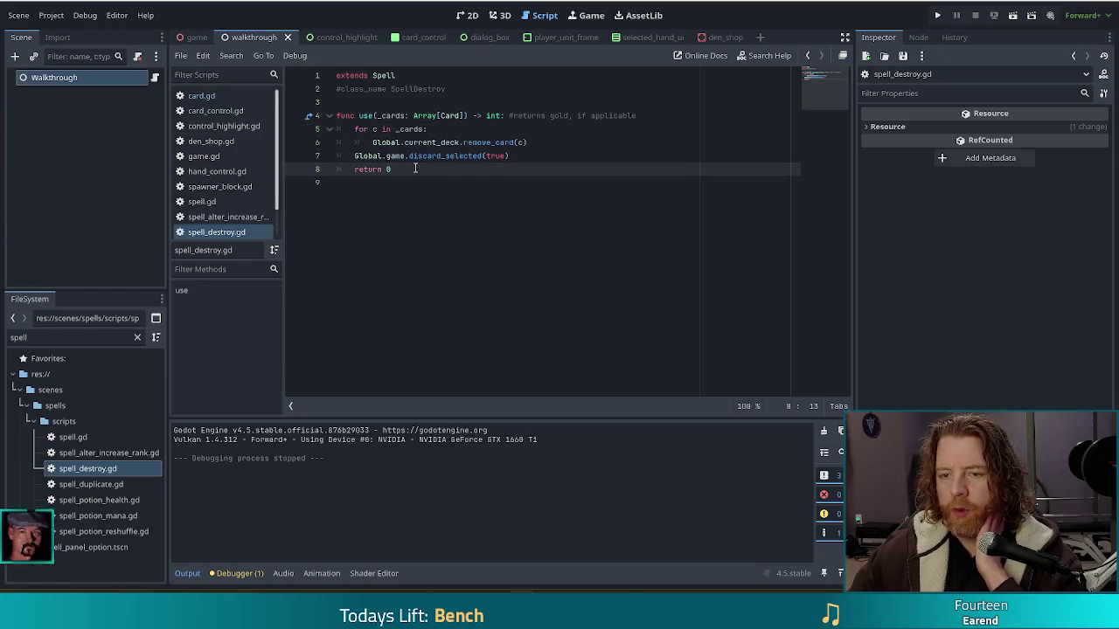
pyautogui.moveTo(404, 155)
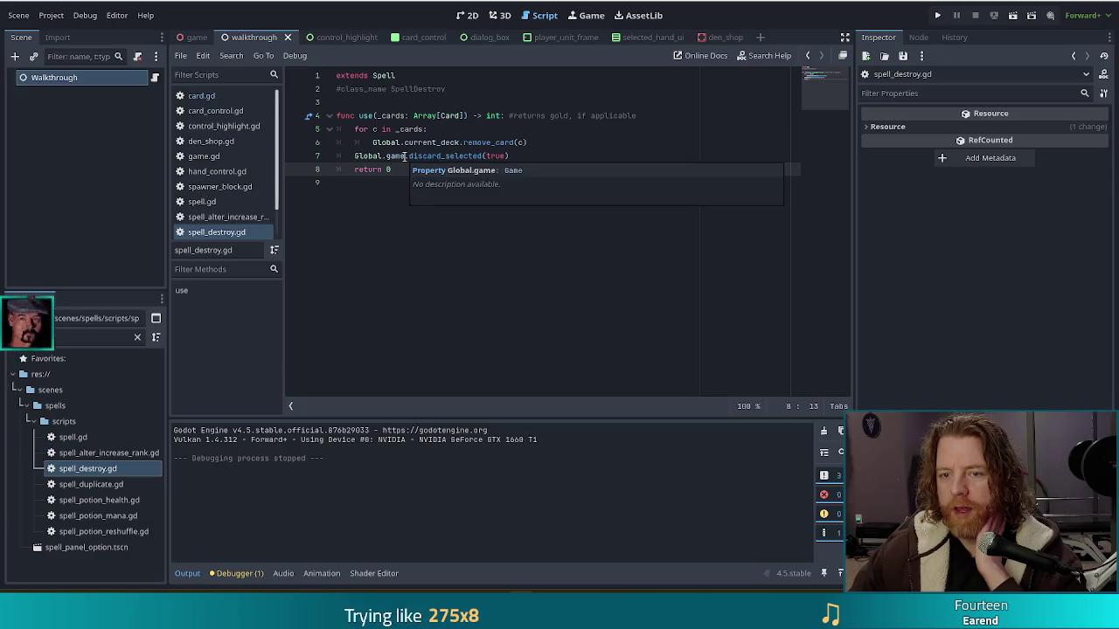
pyautogui.hotkey('alt', 'Left')
pyautogui.moveTo(399, 222)
pyautogui.mouseDown()
pyautogui.moveTo(437, 278)
pyautogui.moveTo(459, 342)
pyautogui.mouseUp()
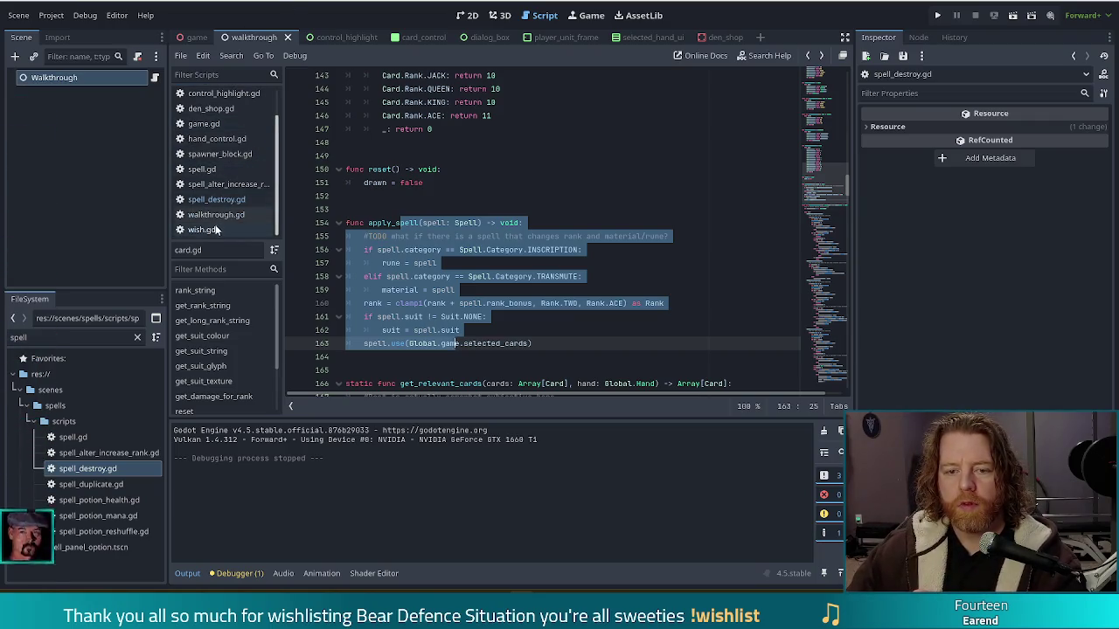
# In wish.gd, rename process_spell to process_apply_spell on line 88
pyautogui.scroll(-1, 223, 175)
pyautogui.click(201, 229)
pyautogui.click(401, 358)
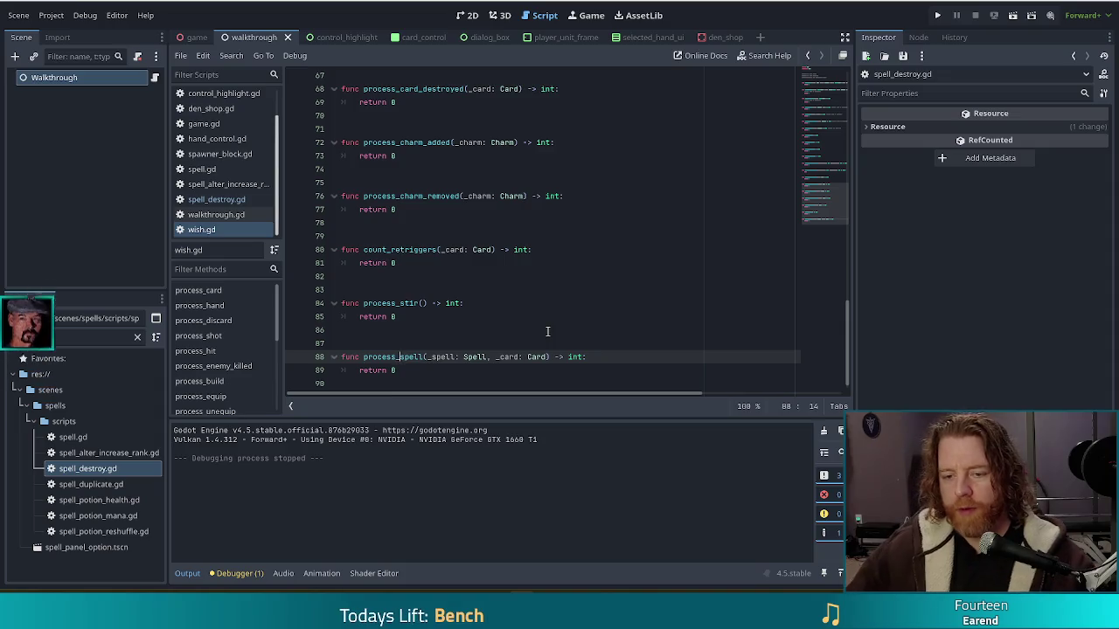
pyautogui.write('apply_')
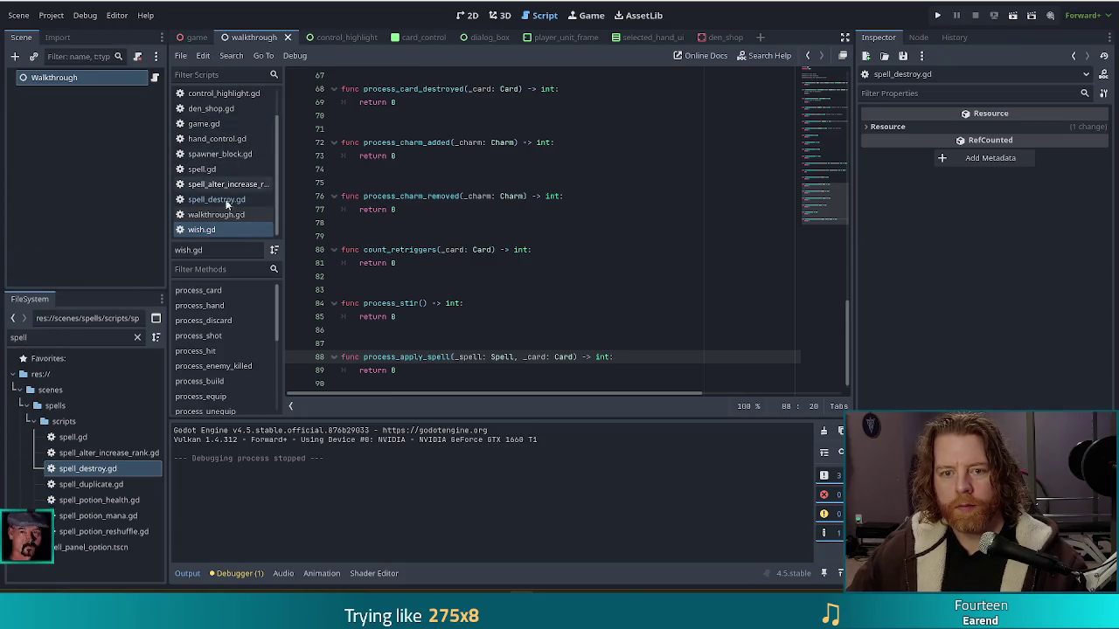
# Add an empty indented line after the spell.use call in card.gd's apply_spell
pyautogui.click(217, 97)
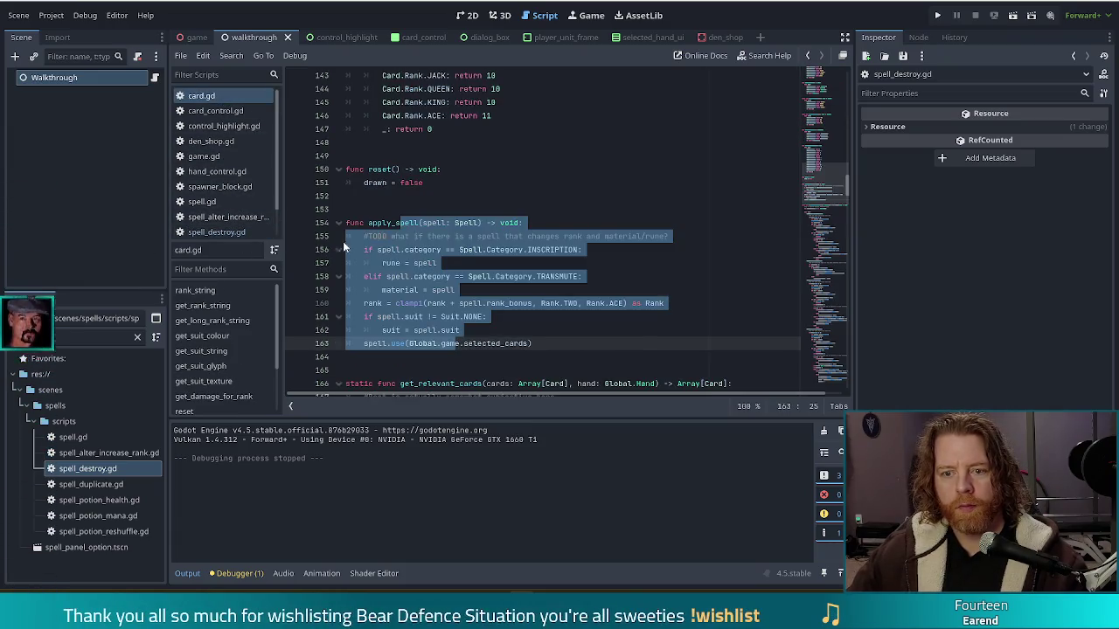
pyautogui.click(571, 226)
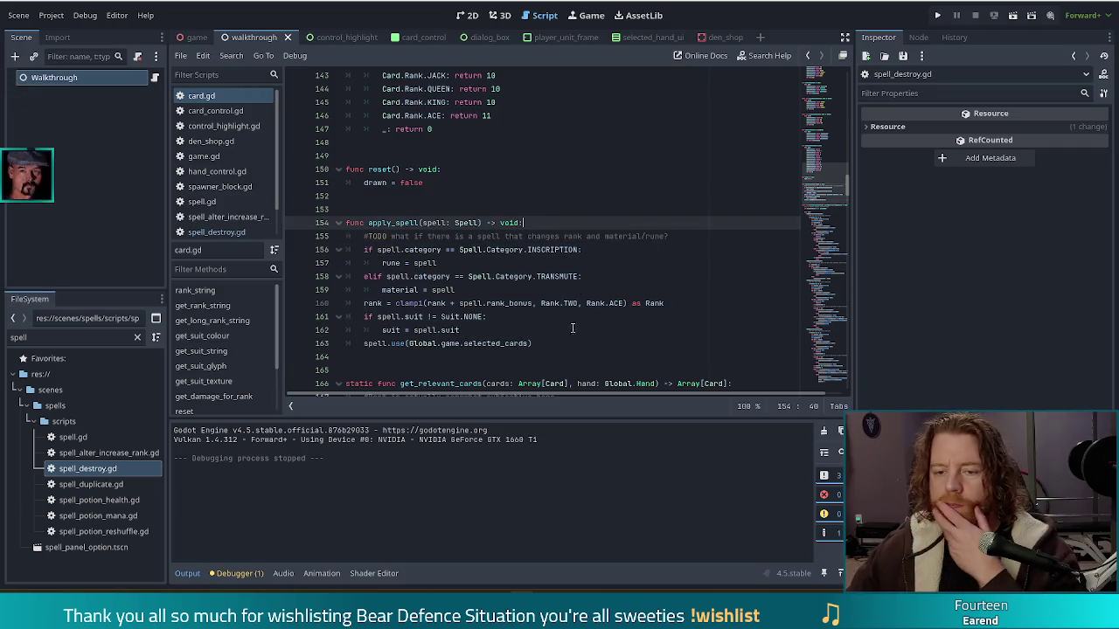
pyautogui.click(540, 344)
pyautogui.press('Return')
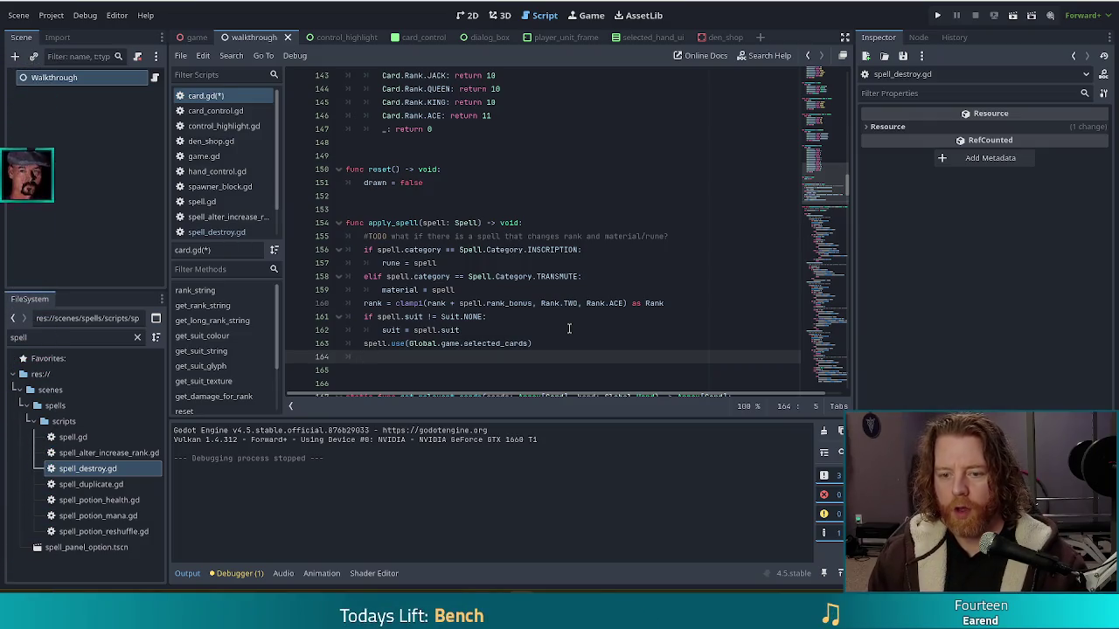
pyautogui.click(204, 155)
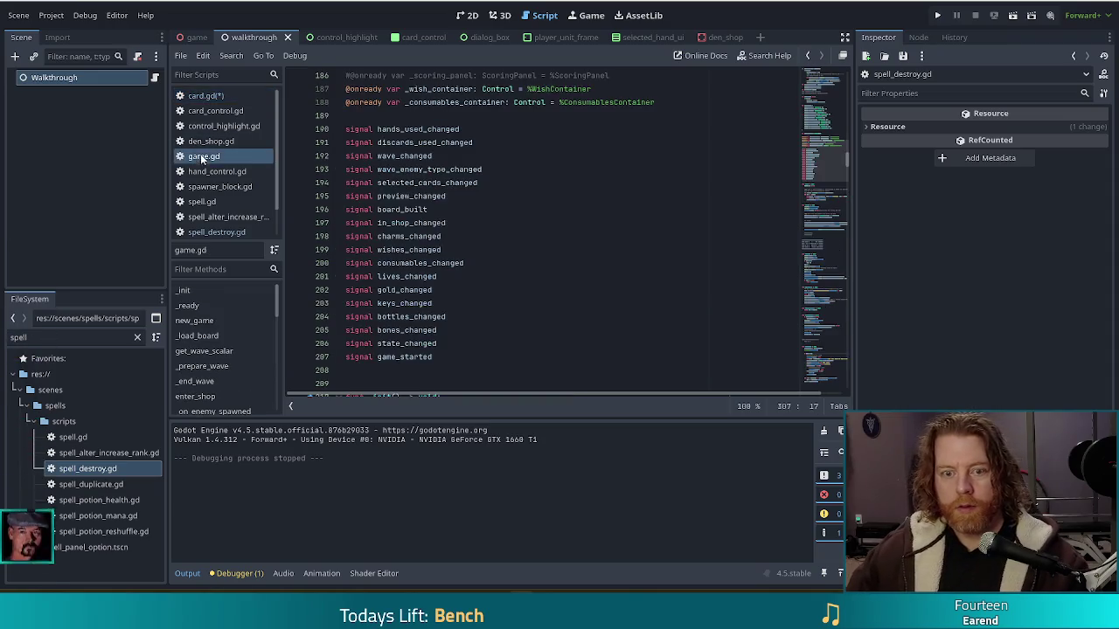
# Search game.gd for 'for wi', select the wish loop on lines 321–322, and return to card.gd
pyautogui.click(455, 236)
pyautogui.hotkey('ctrl', 'f')
pyautogui.write('proce')
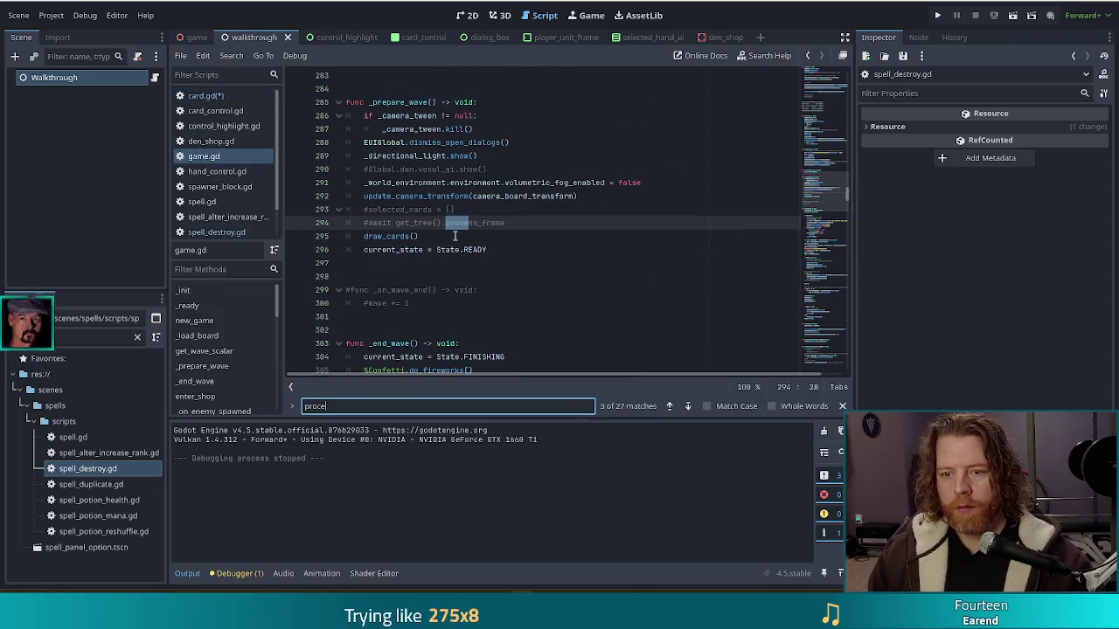
pyautogui.press('BackSpace')
pyautogui.press('BackSpace')
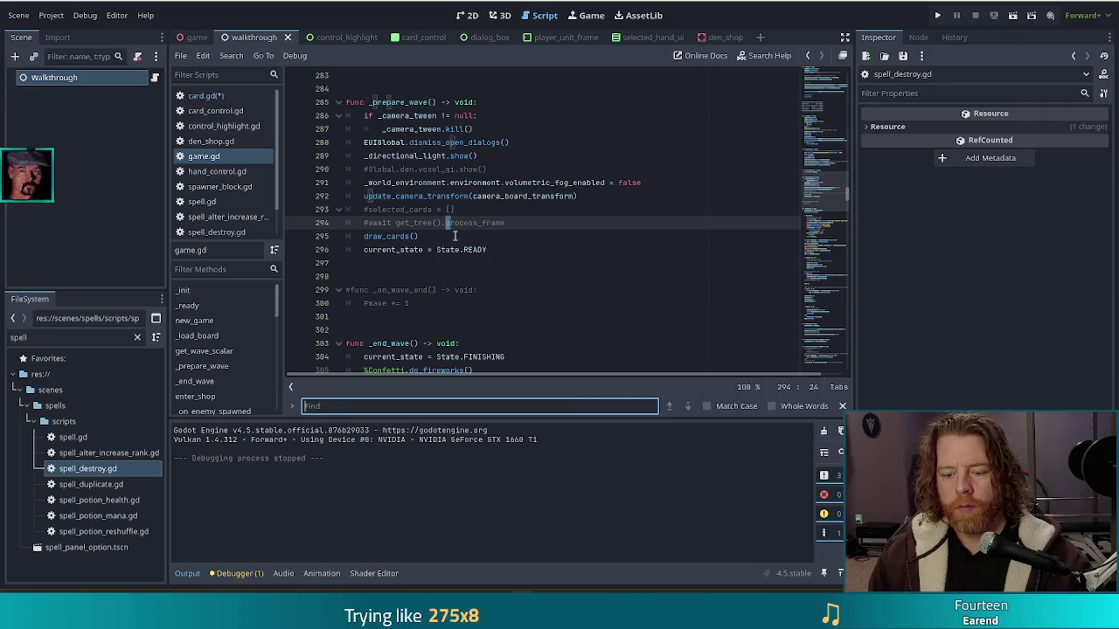
pyautogui.write('for wi')
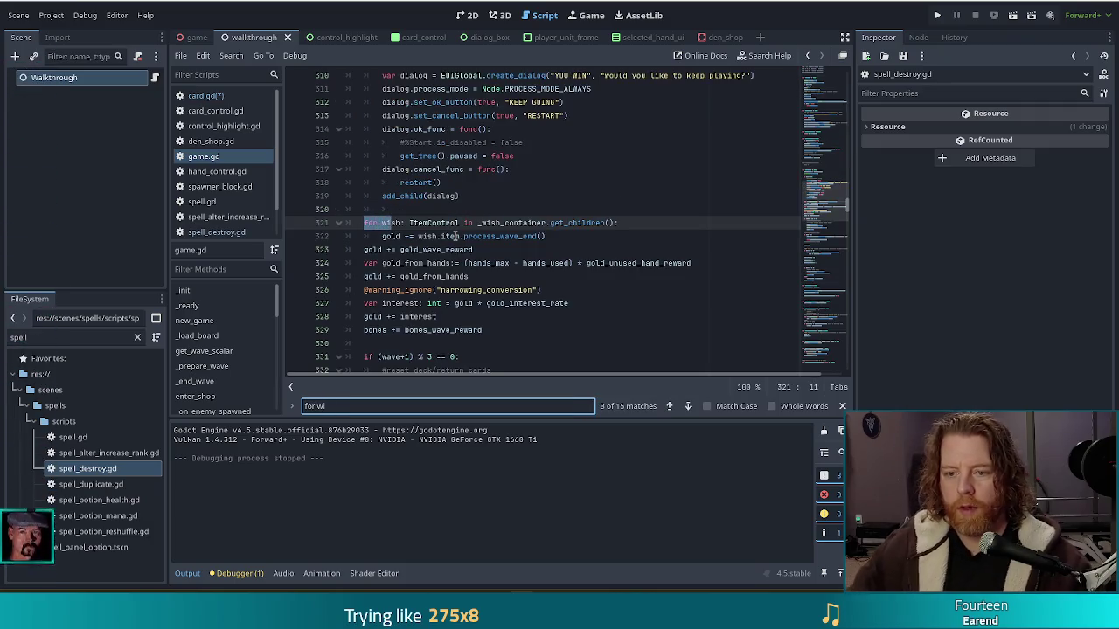
pyautogui.moveTo(570, 236); pyautogui.dragTo(575, 215)
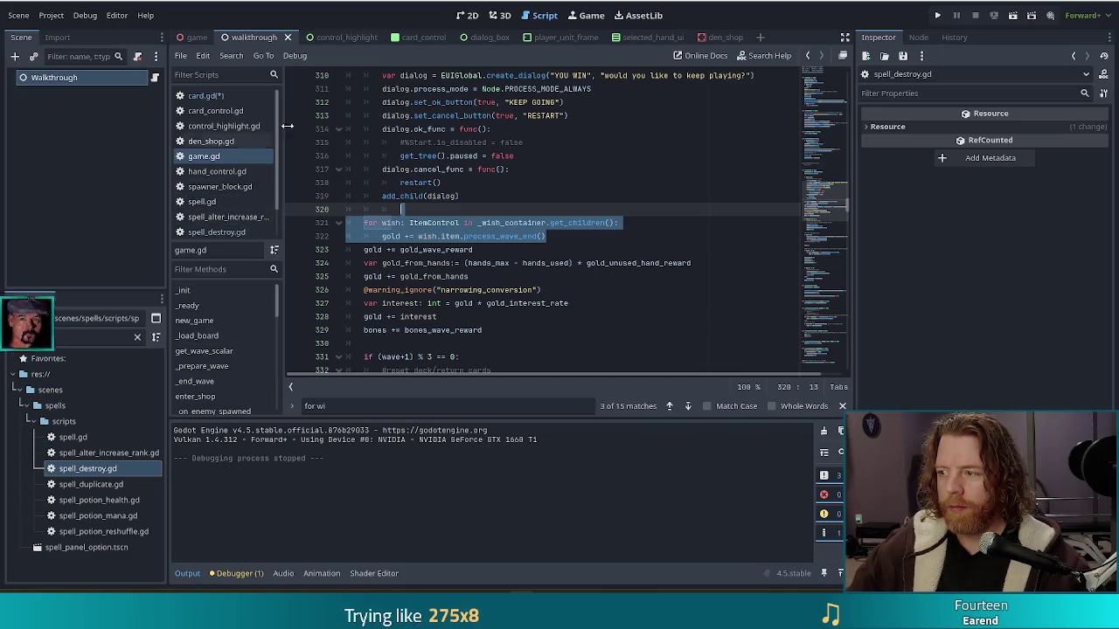
pyautogui.click(216, 96)
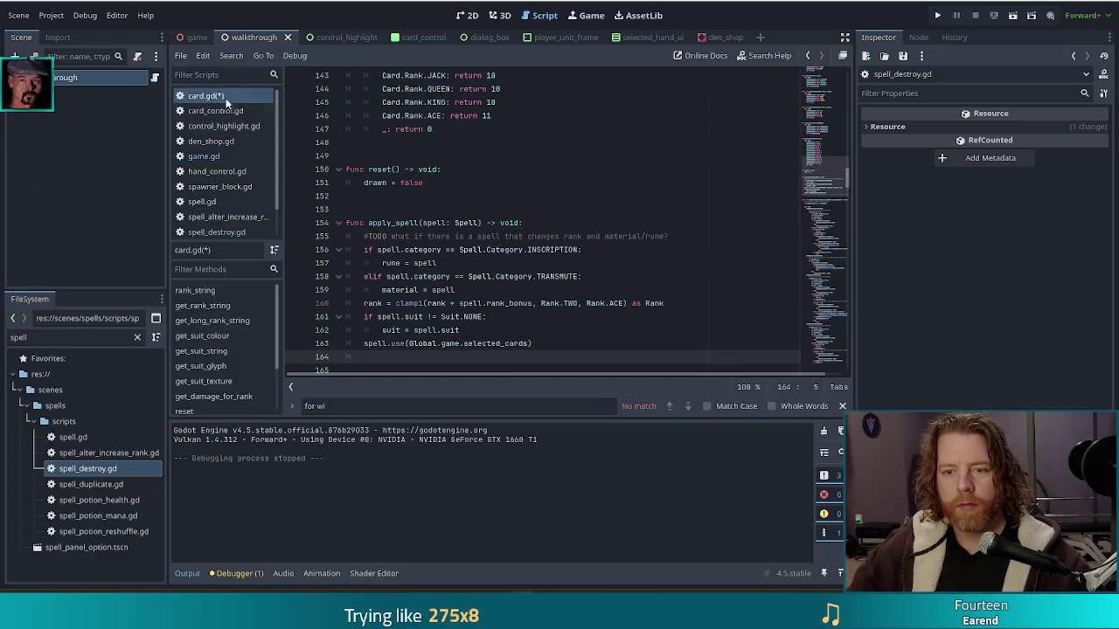
# Paste the copied wish loop into apply_spell and remove the extra blank line
pyautogui.press('Up')
pyautogui.press('Up')
pyautogui.press('Up')
pyautogui.press('Delete')
pyautogui.click(443, 331)
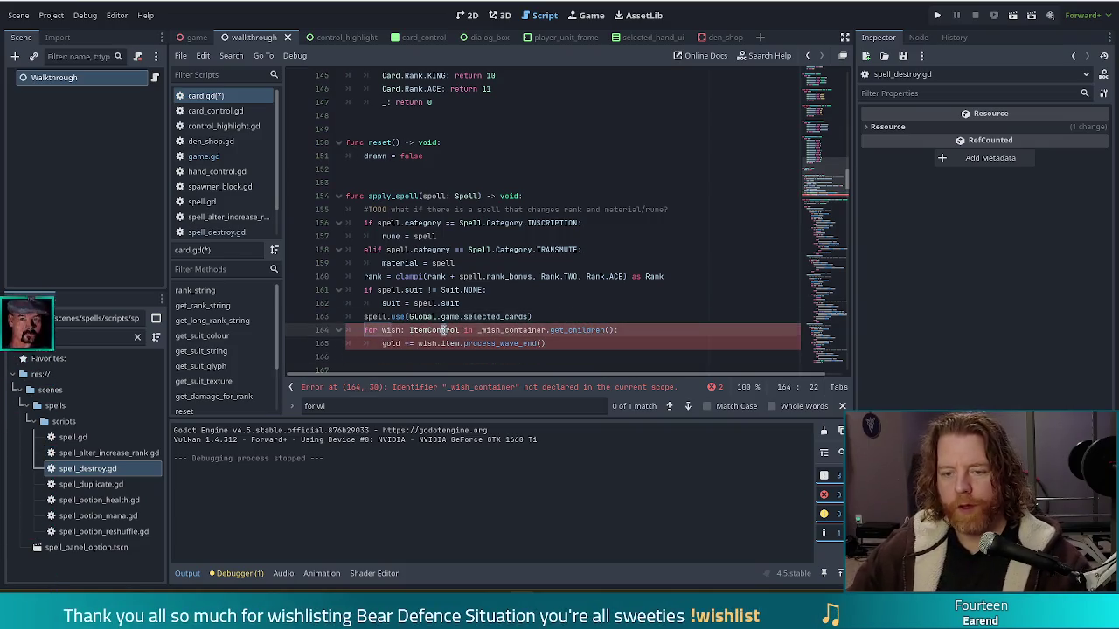
pyautogui.scroll(-2, 486, 320)
# Make the loop iterate over Global.game.get_wishes() instead of _wish_container.get_children()
pyautogui.click(473, 250)
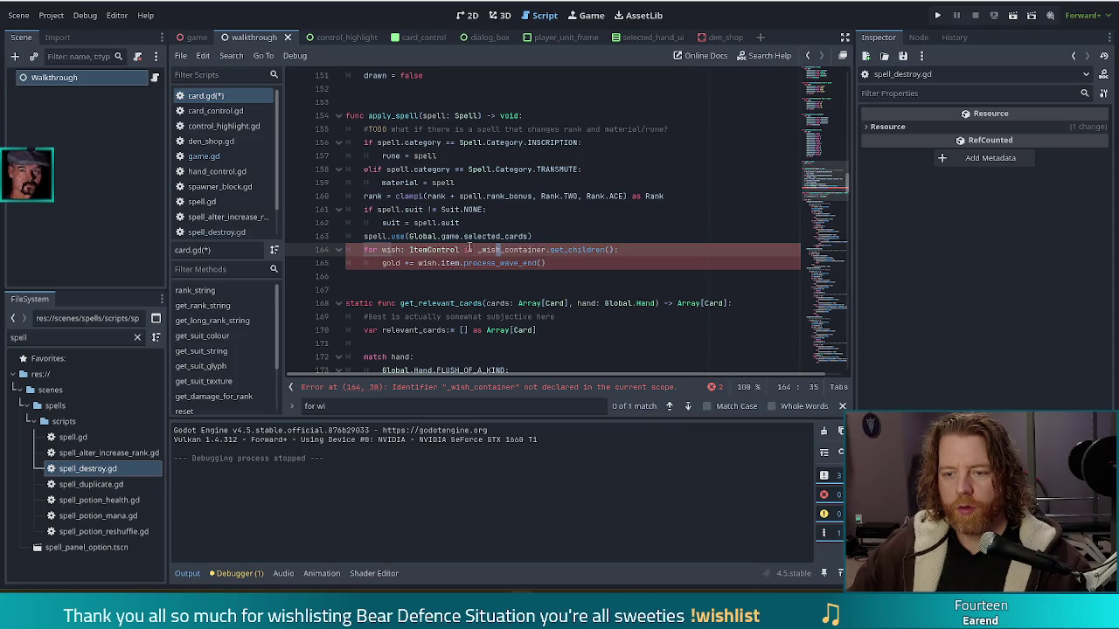
pyautogui.press('Right')
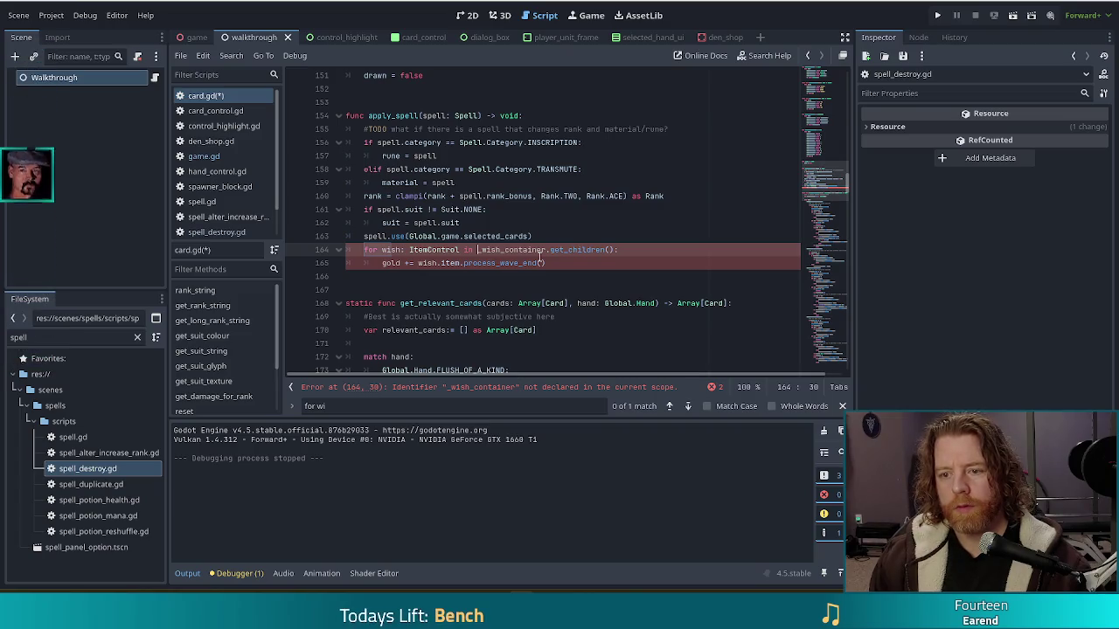
pyautogui.write('Global.')
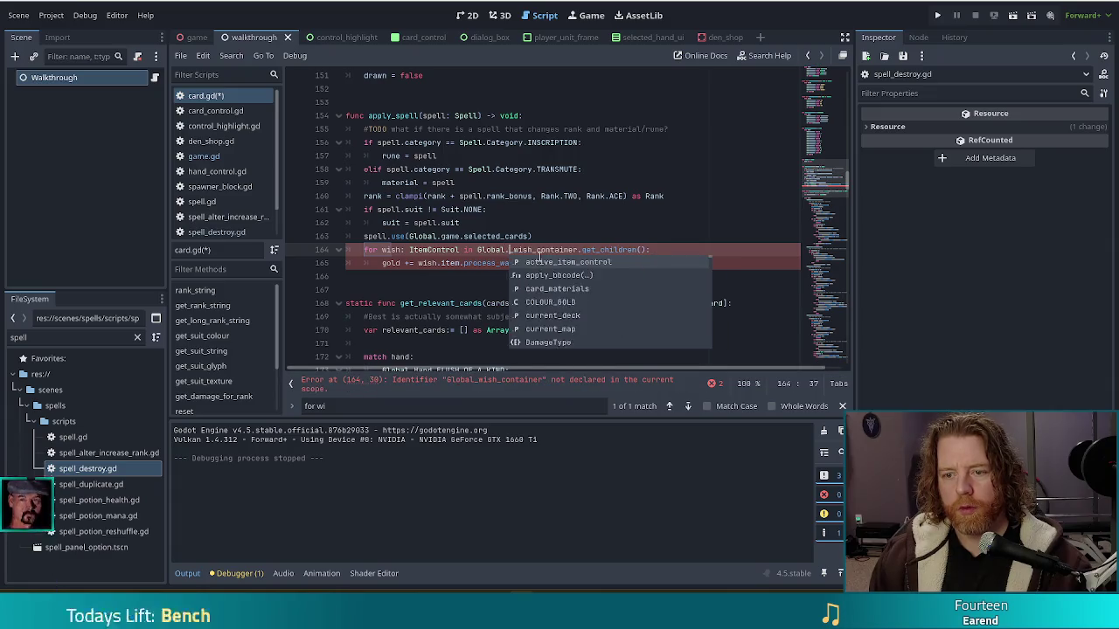
pyautogui.hotkey('ctrl', 'Delete')
pyautogui.write('.game.')
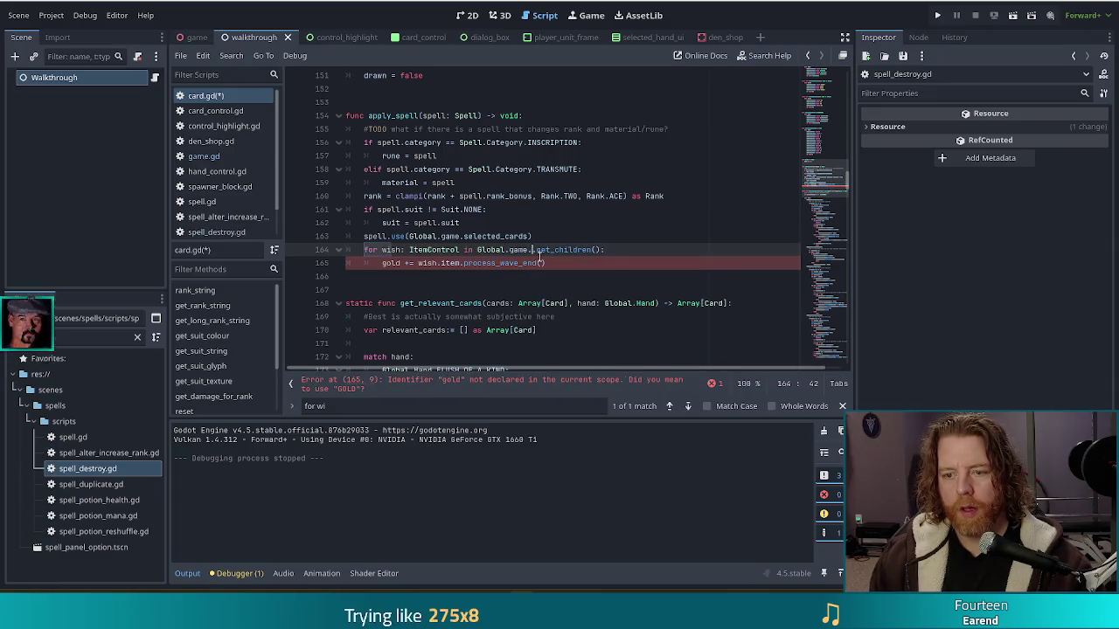
pyautogui.write('_wi')
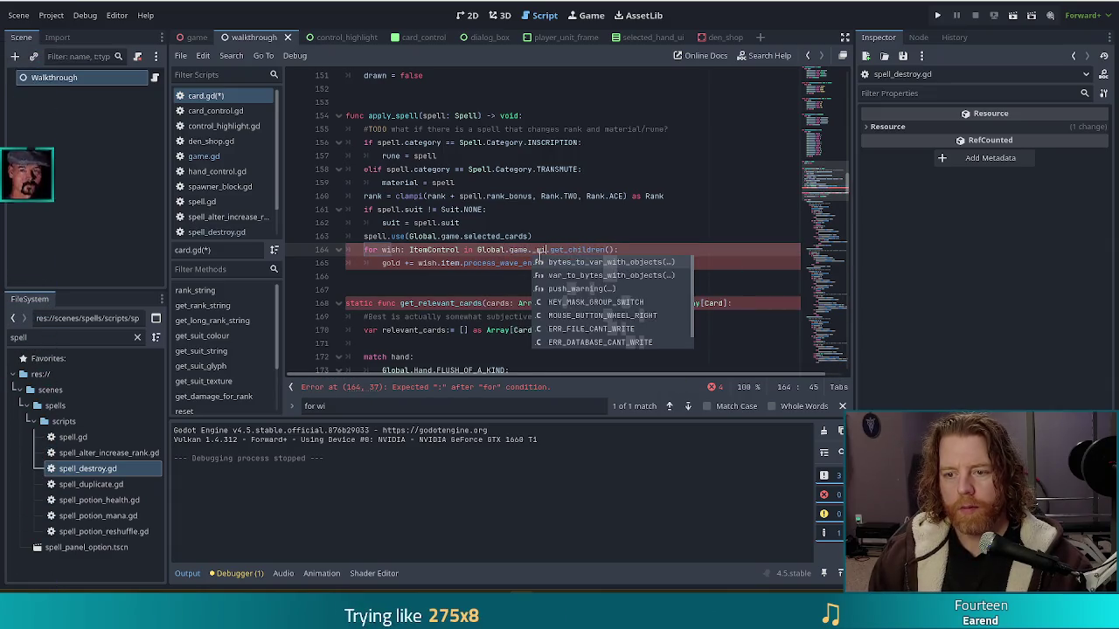
pyautogui.press('Down')
pyautogui.press('Return')
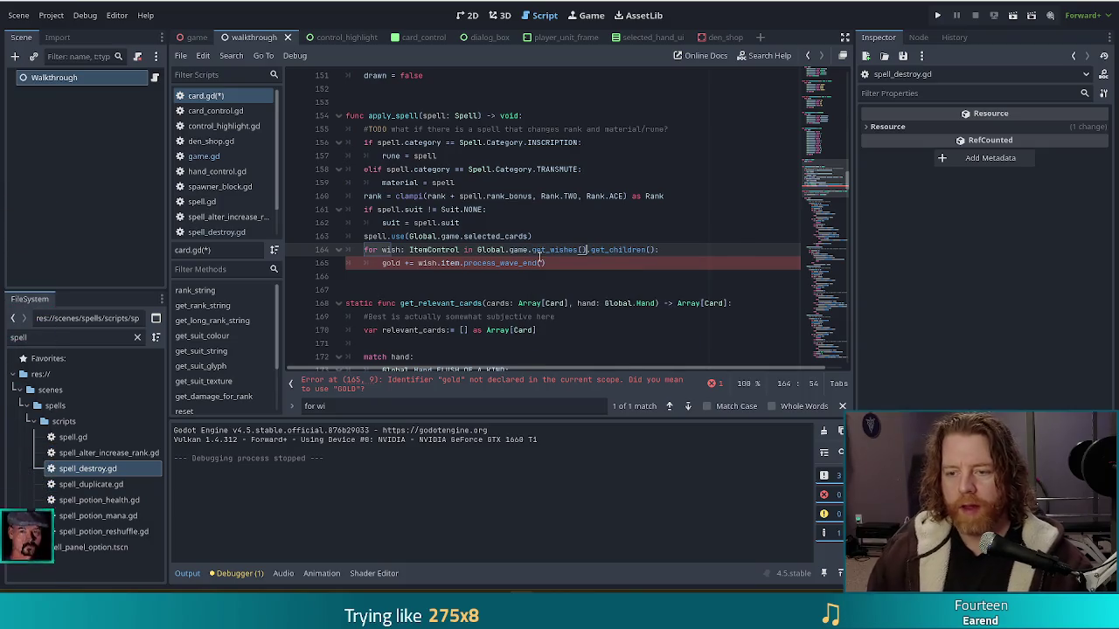
pyautogui.moveTo(664, 248); pyautogui.dragTo(587, 250)
pyautogui.press('BackSpace')
pyautogui.write(':')
pyautogui.click(559, 251)
pyautogui.keyDown('ctrl'); pyautogui.click(563, 251); pyautogui.keyUp('ctrl')
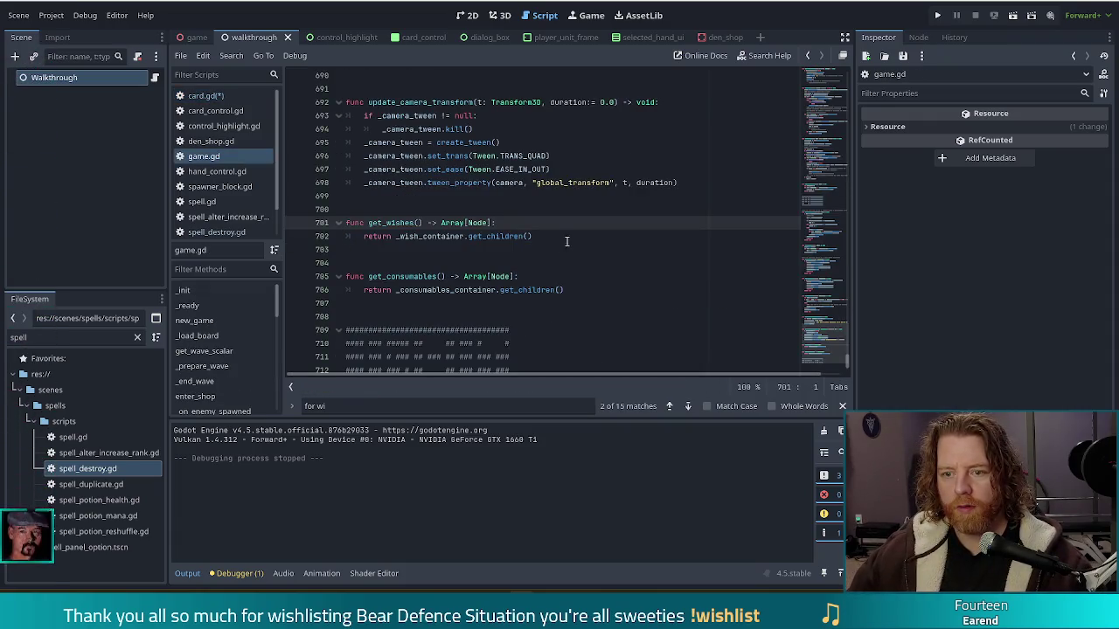
pyautogui.hotkey('alt', 'Left')
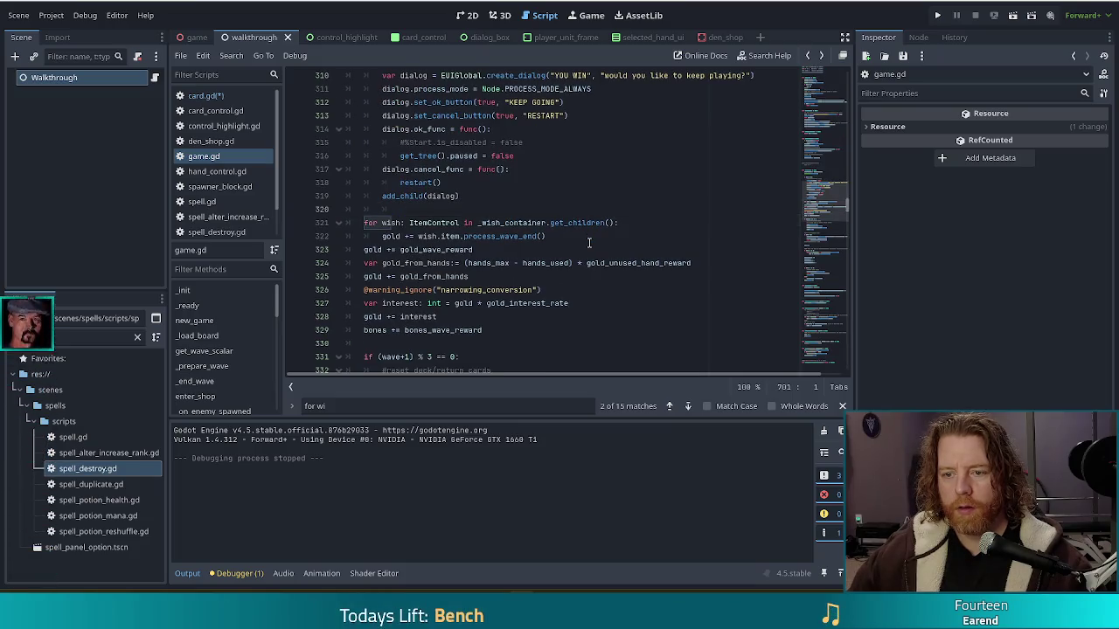
# Prefix gold with Global.game., fix selected_cards, and call process_apply_spell() instead of process_wave_end()
pyautogui.click(583, 258)
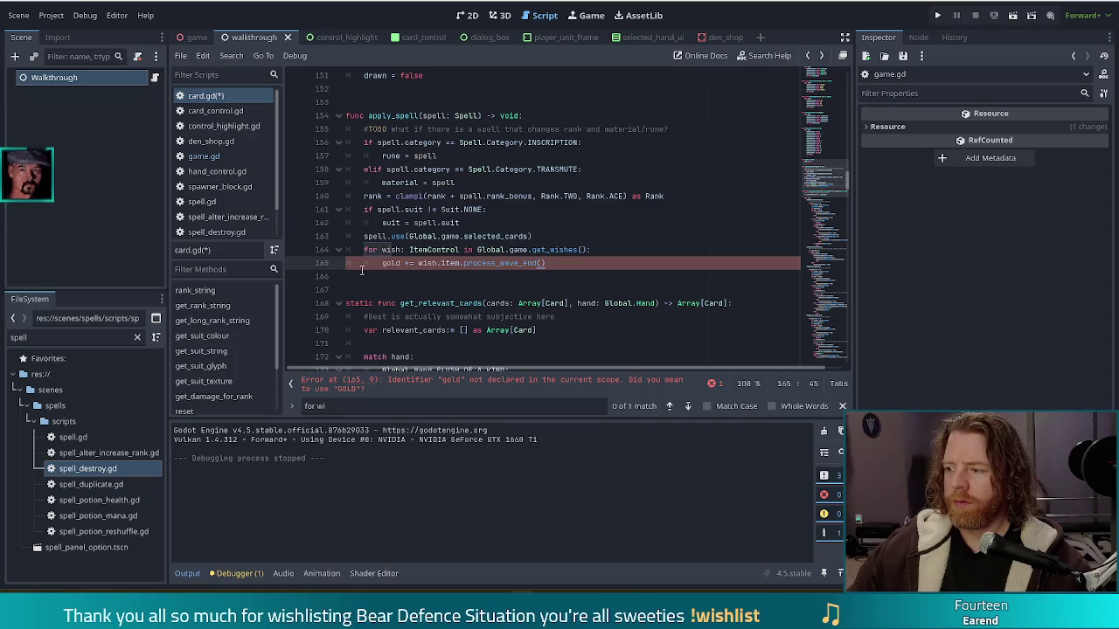
pyautogui.click(541, 263)
pyautogui.click(535, 263)
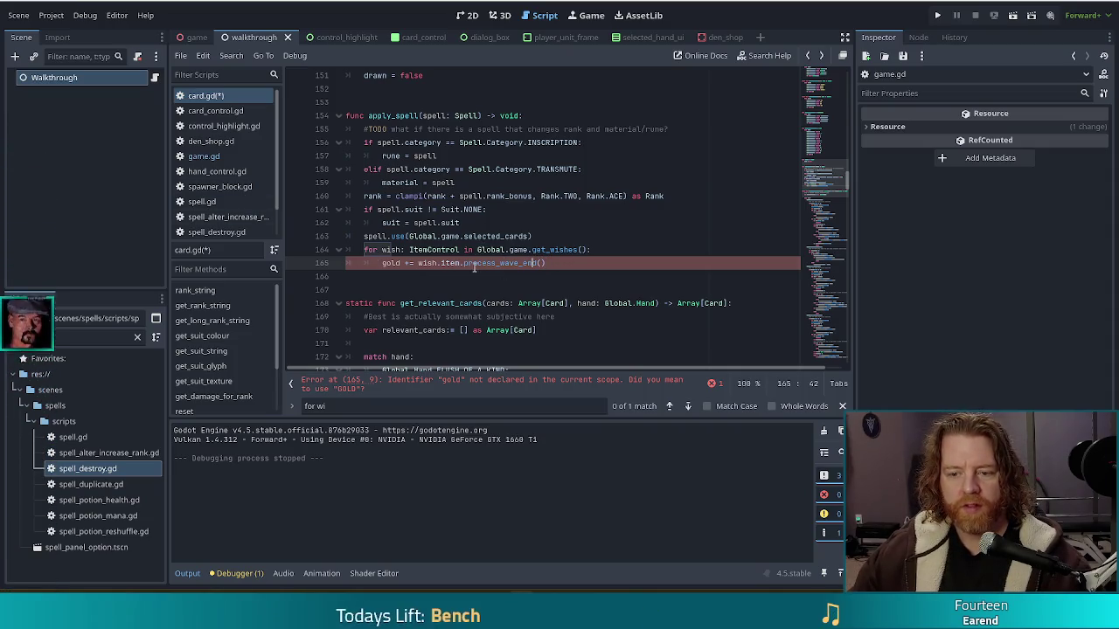
pyautogui.click(391, 263)
pyautogui.click(377, 263)
pyautogui.write('Global.')
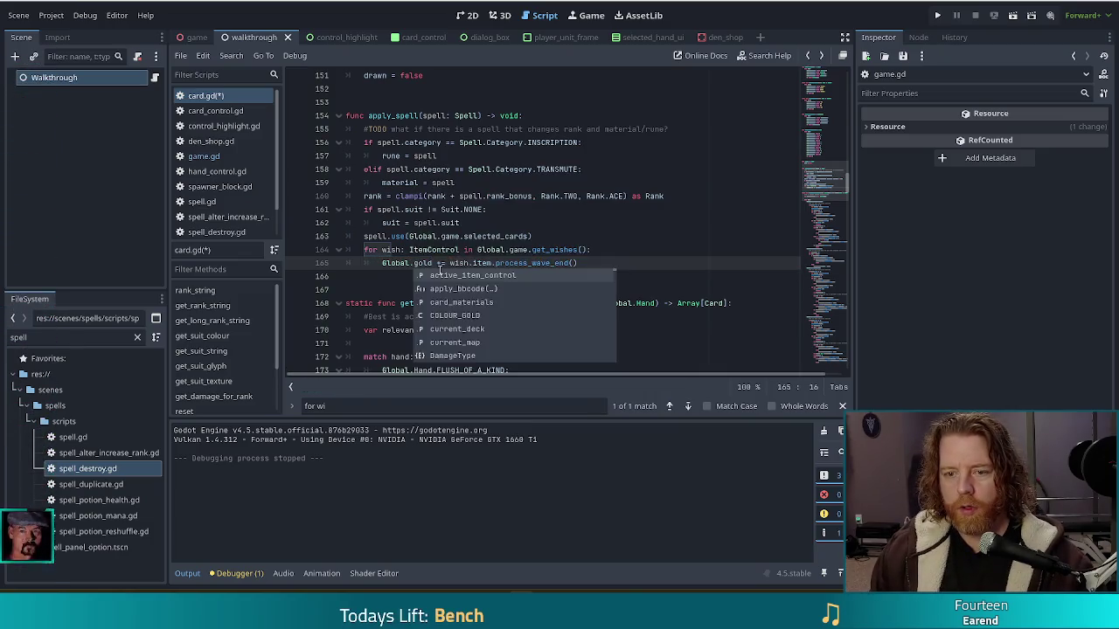
pyautogui.write('game.')
pyautogui.click(525, 236)
pyautogui.write('s')
pyautogui.moveTo(602, 263)
pyautogui.mouseDown()
pyautogui.moveTo(495, 263)
pyautogui.moveTo(518, 263)
pyautogui.mouseUp()
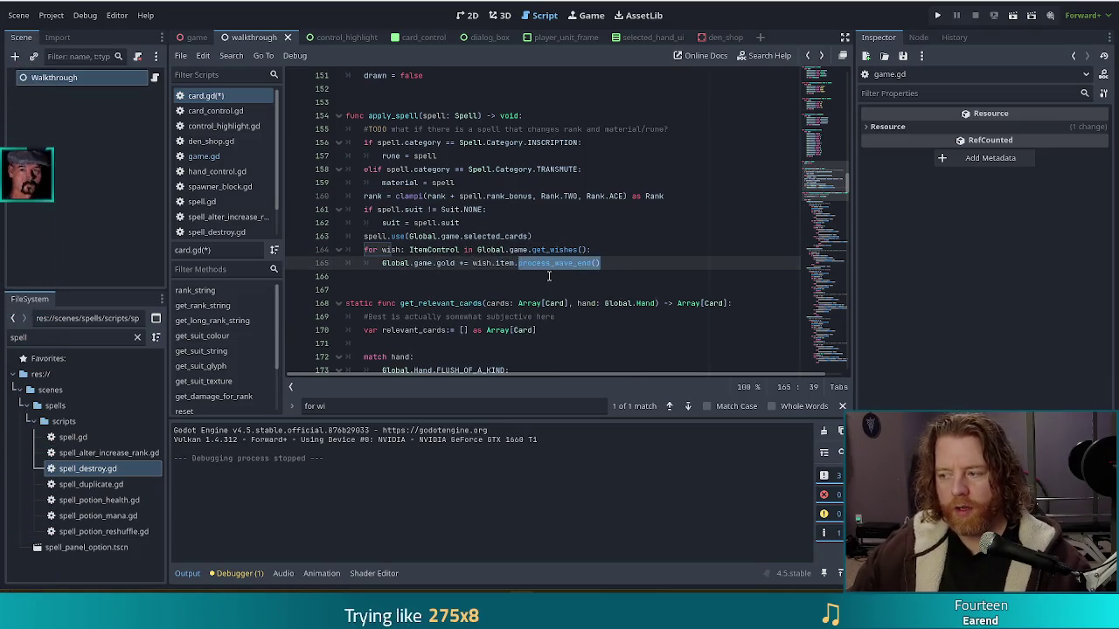
pyautogui.press('BackSpace')
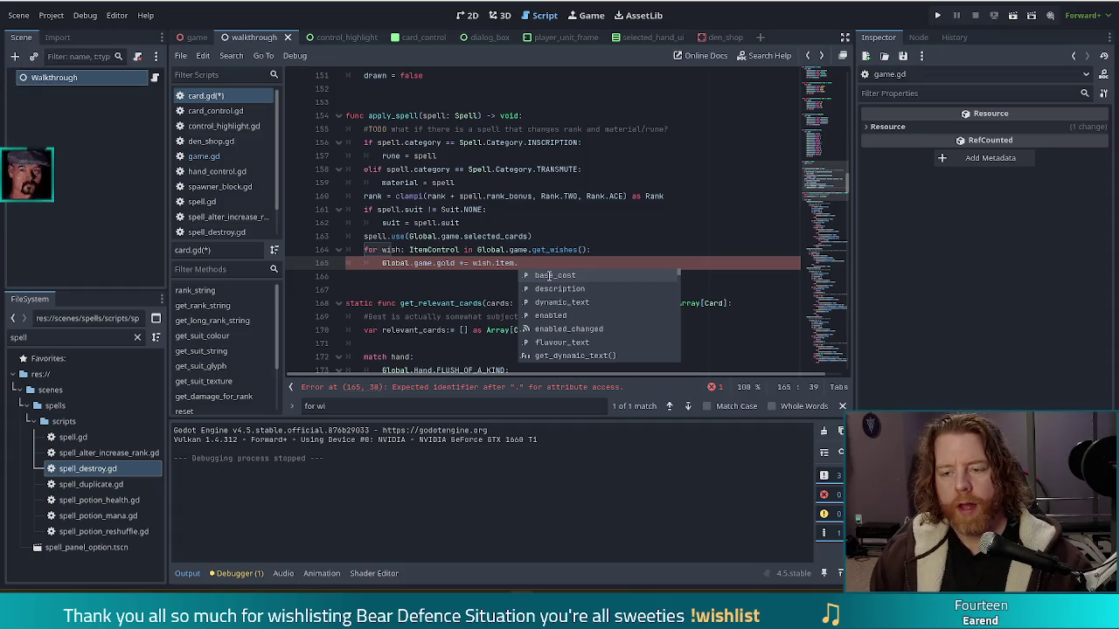
pyautogui.write('pro')
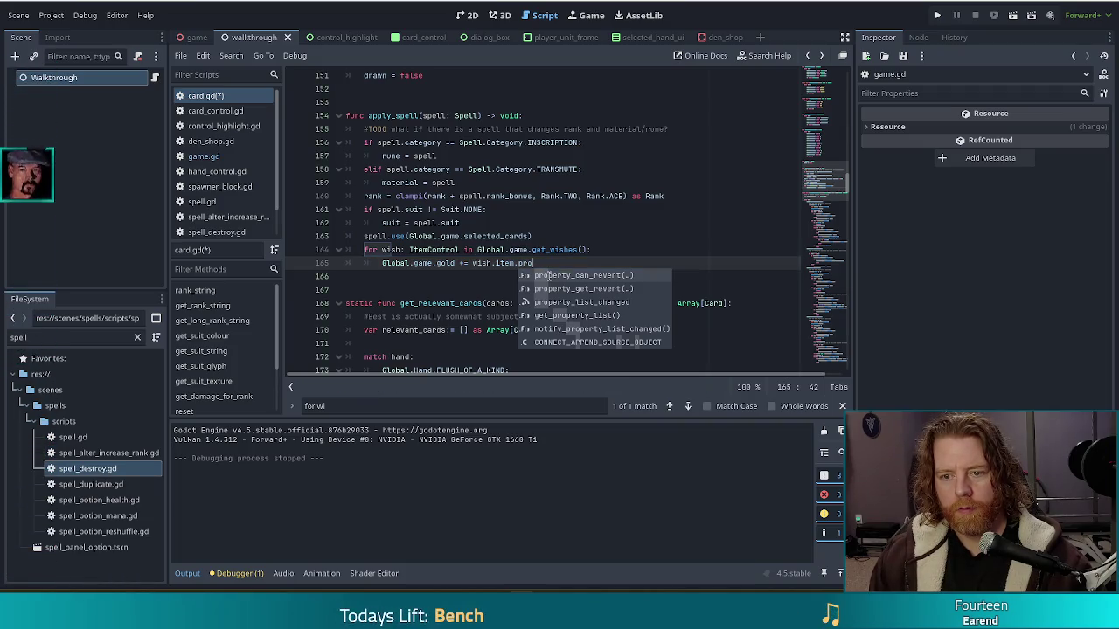
pyautogui.write('cess')
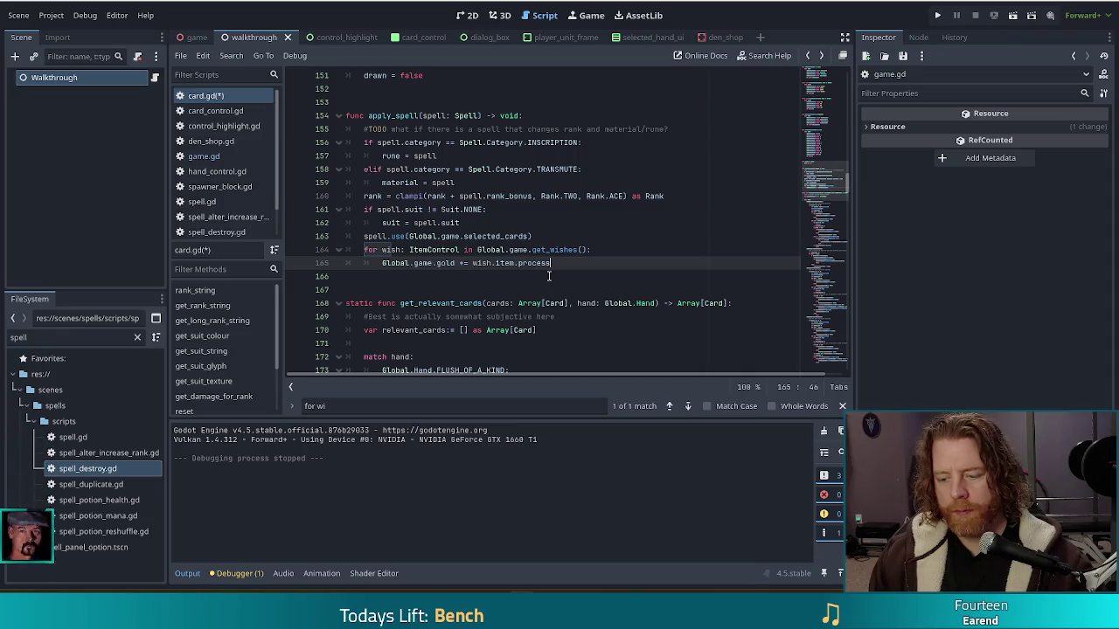
pyautogui.write('_apply_spe')
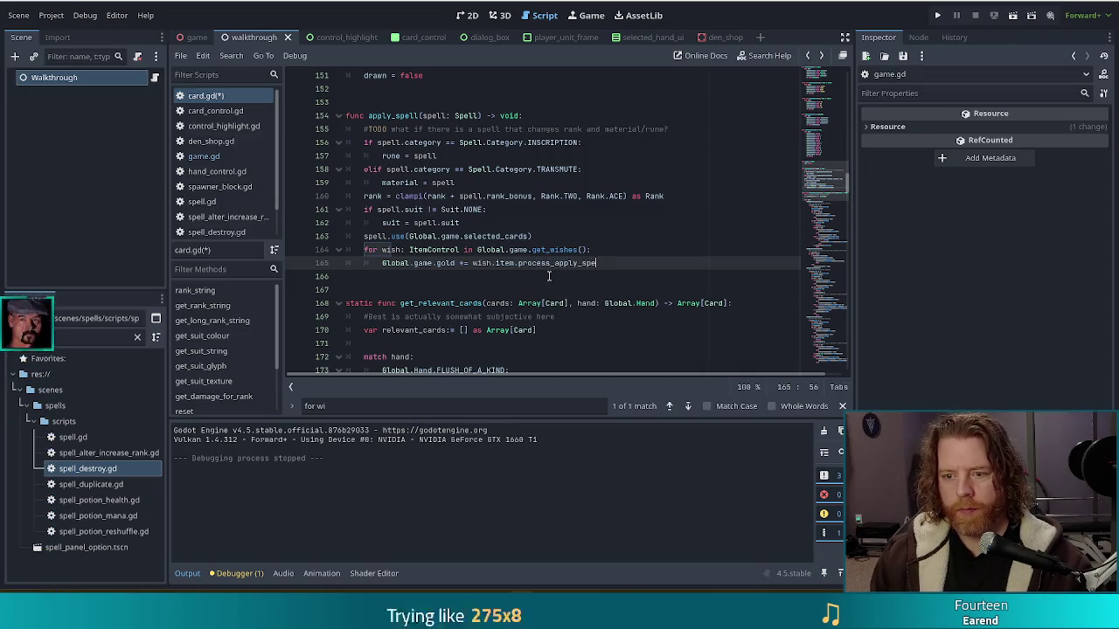
pyautogui.write('ll(')
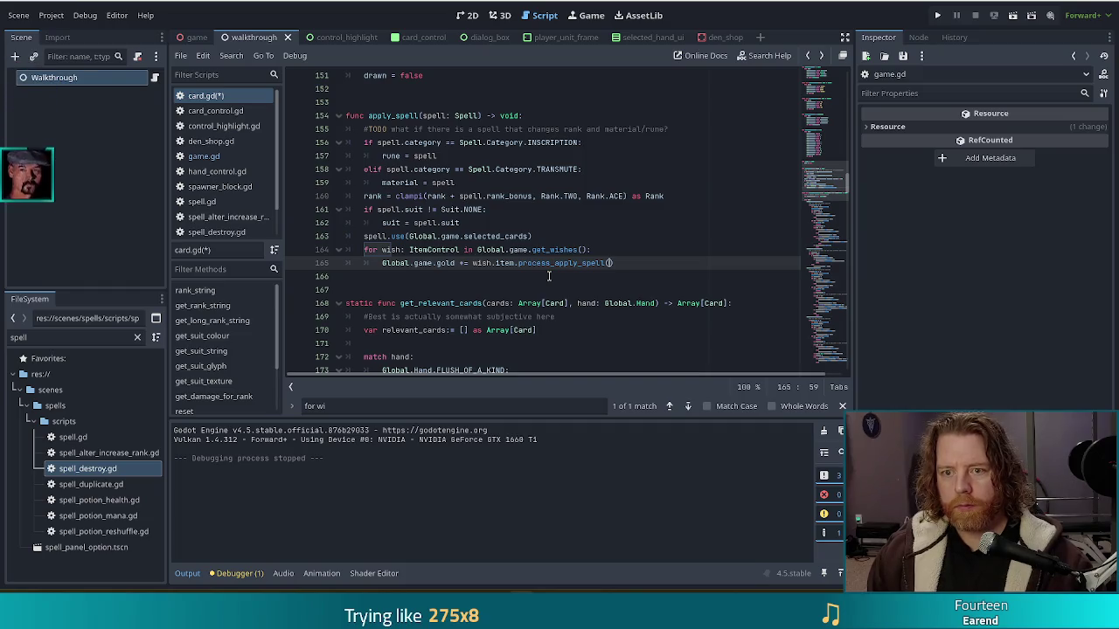
pyautogui.scroll(-2, 230, 183)
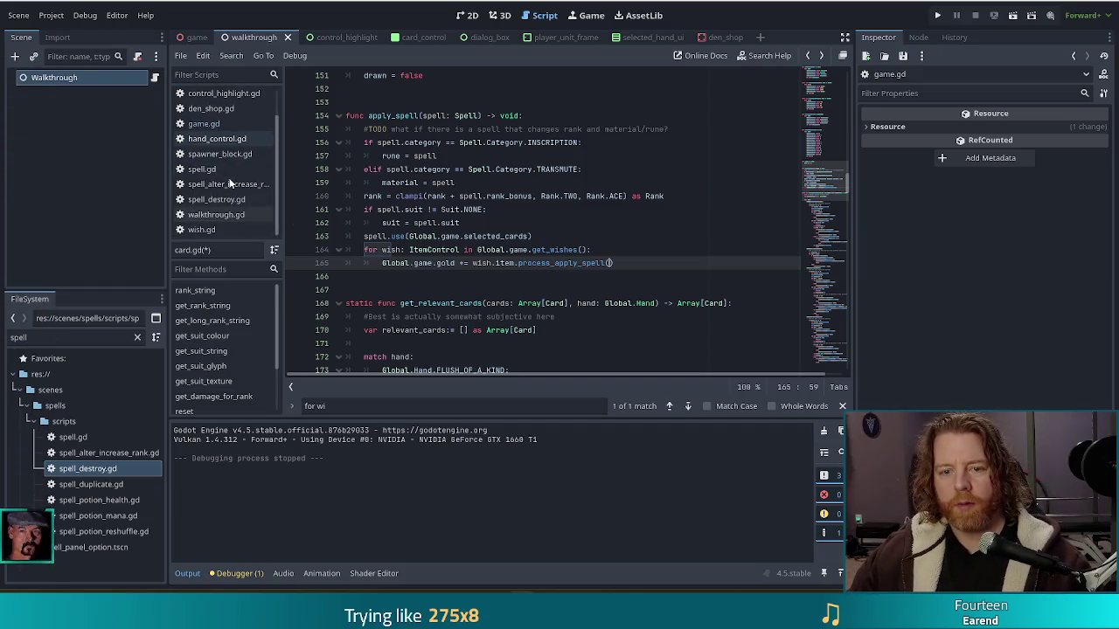
pyautogui.click(212, 233)
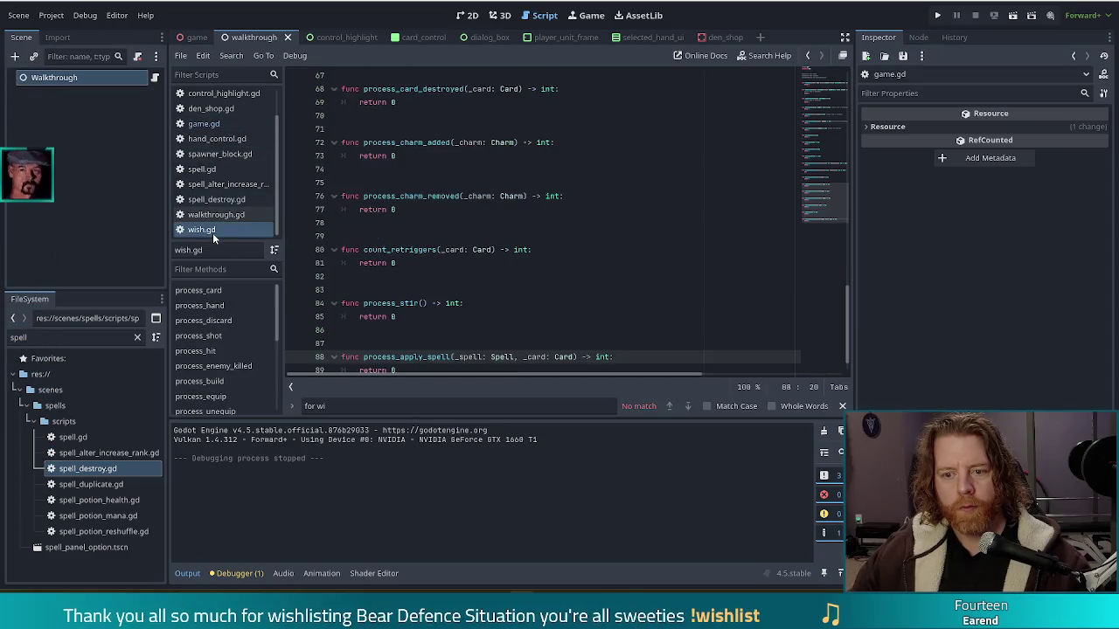
pyautogui.hotkey('alt', 'Left')
pyautogui.hotkey('alt', 'Left')
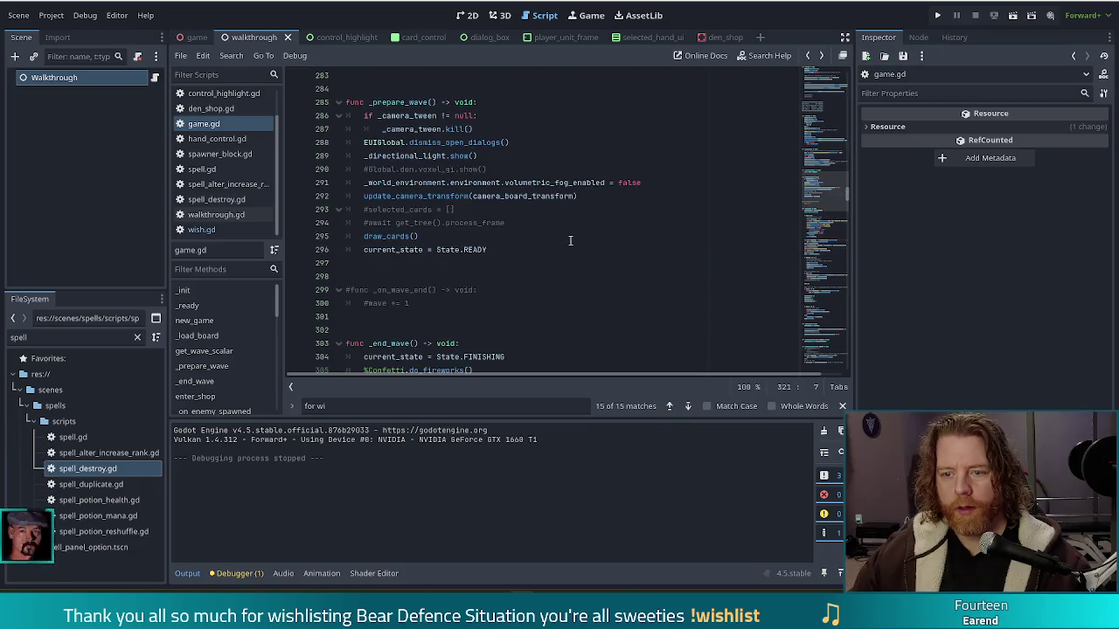
pyautogui.hotkey('alt', 'Left')
pyautogui.hotkey('alt', 'Left')
pyautogui.hotkey('alt', 'Left')
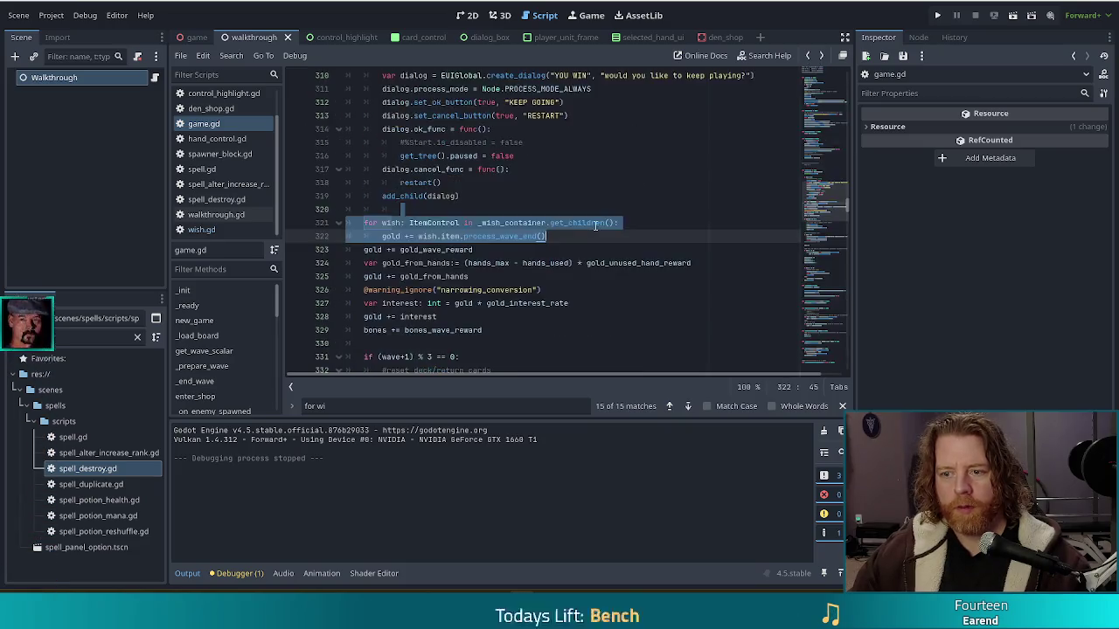
pyautogui.hotkey('alt', 'Left')
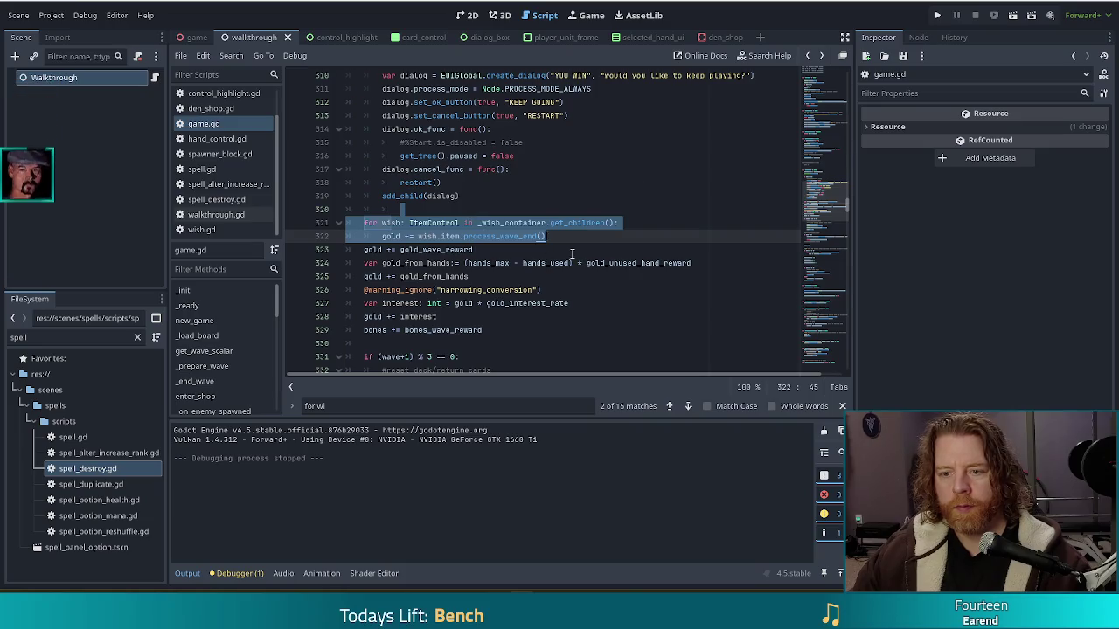
pyautogui.hotkey('alt', 'Left')
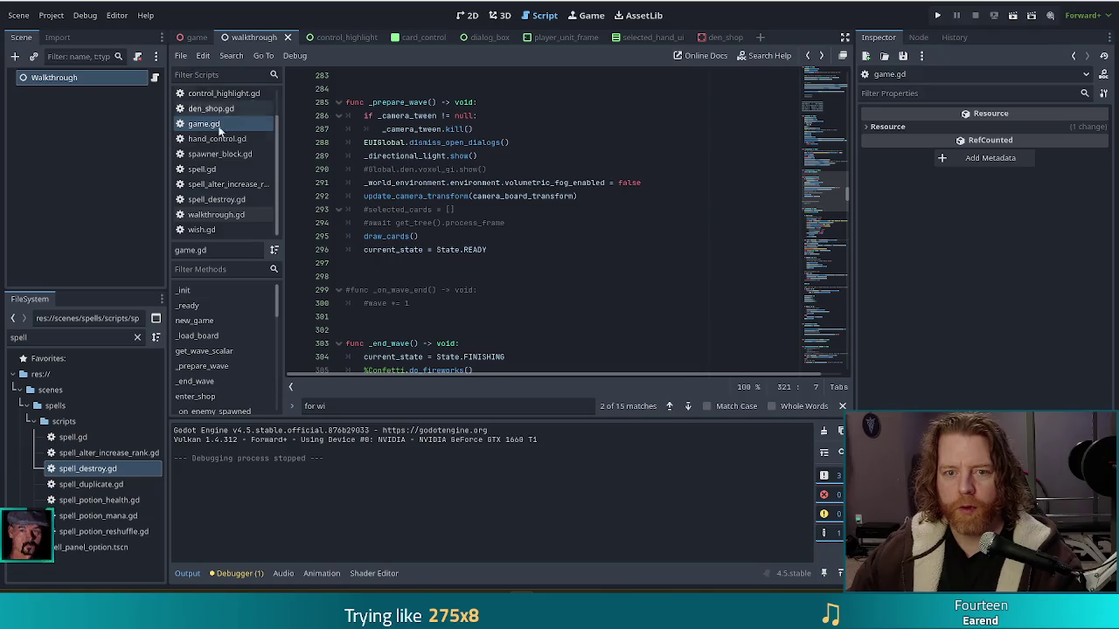
pyautogui.scroll(1, 222, 155)
pyautogui.scroll(1, 222, 156)
pyautogui.click(227, 99)
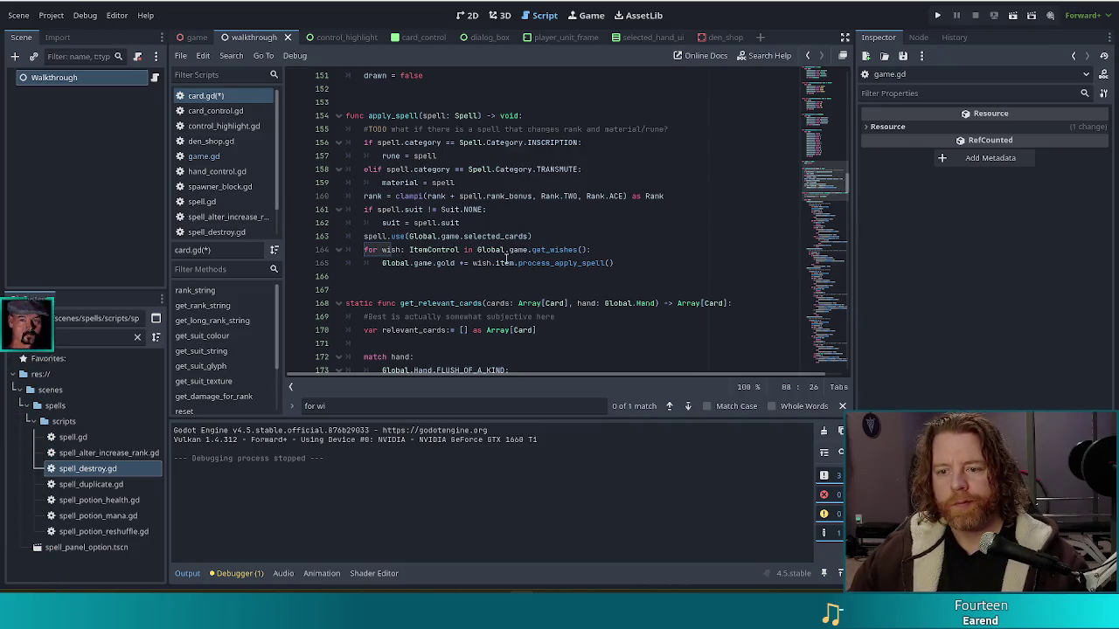
# Add Global.game.selected_cards as the second argument of line 165's process_apply_spell call
pyautogui.click(610, 263)
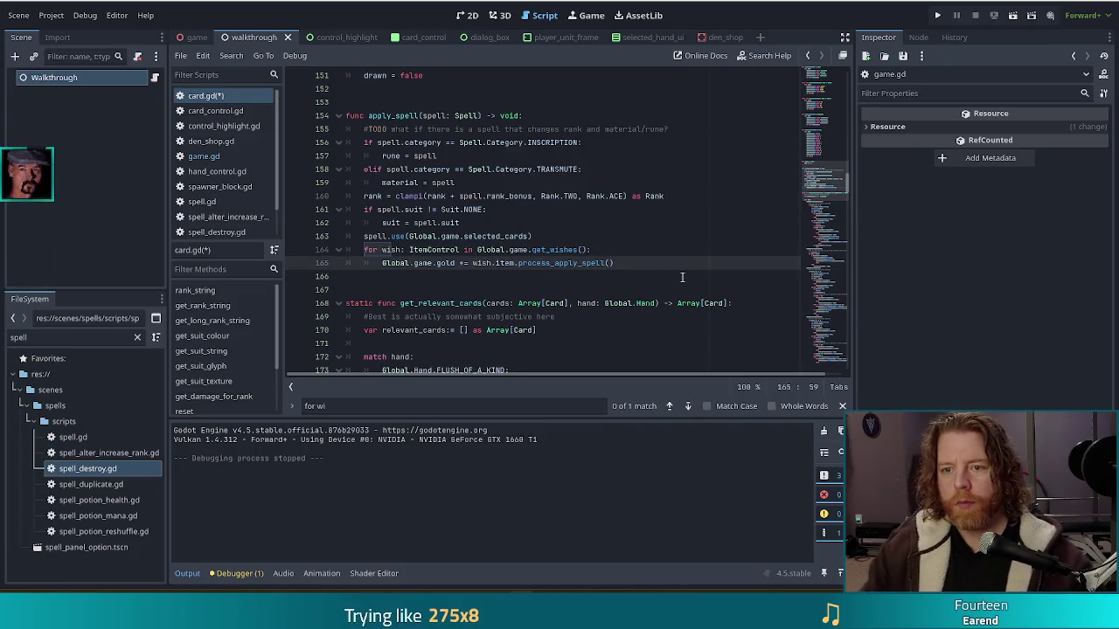
pyautogui.write('spell,')
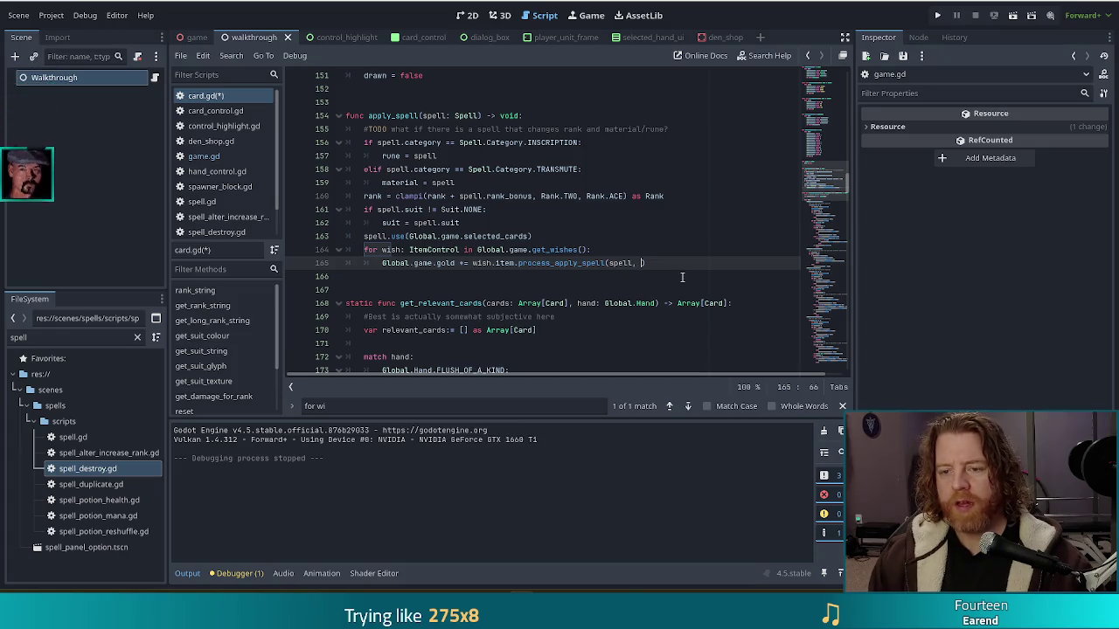
pyautogui.write('Global.game.')
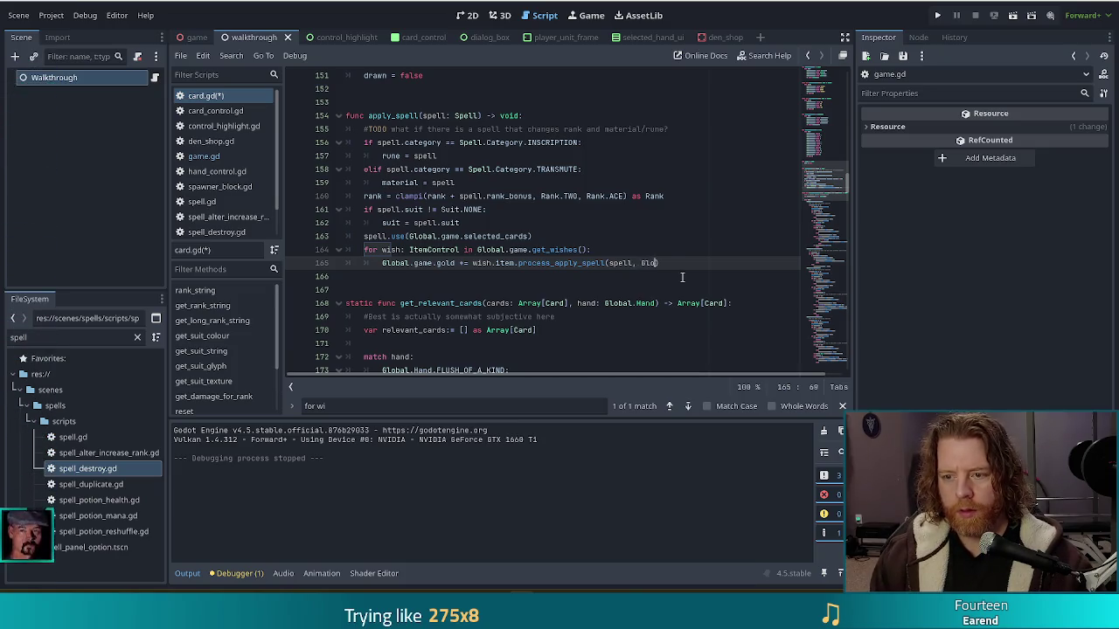
pyautogui.write('sele')
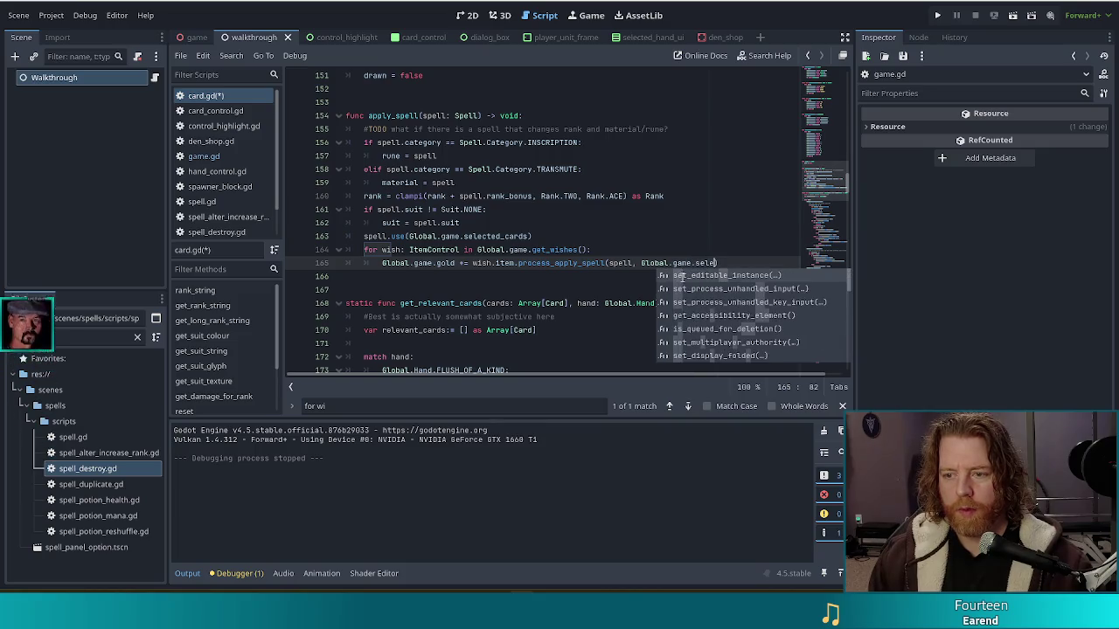
pyautogui.click(682, 277)
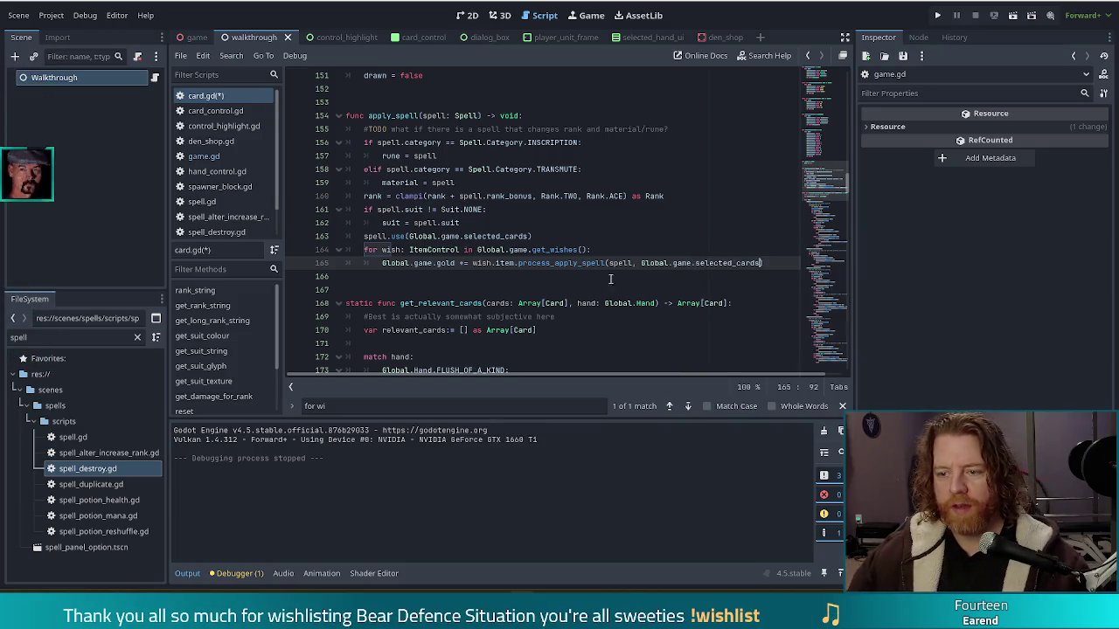
pyautogui.scroll(-2, 227, 210)
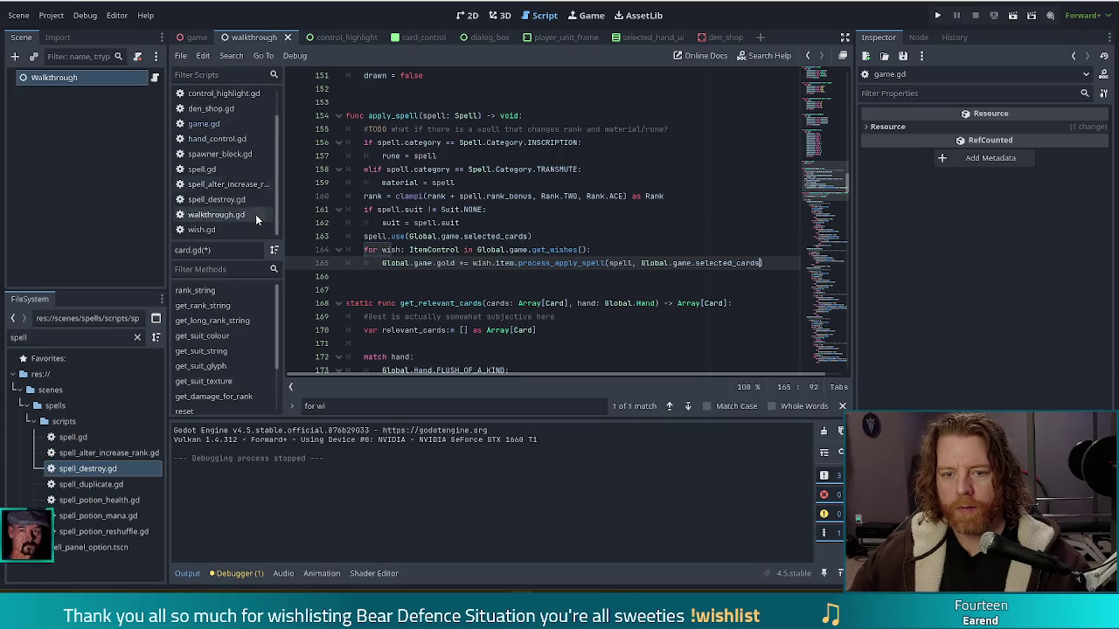
pyautogui.click(201, 229)
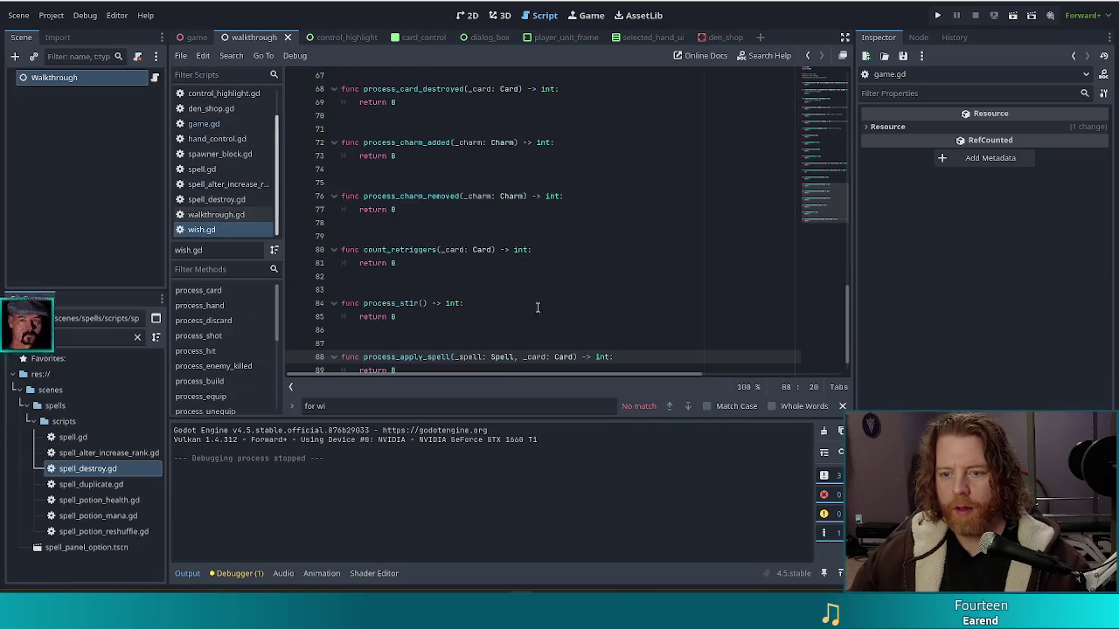
# Change process_apply_spell's parameter in wish.gd to _cards: Array[Card]
pyautogui.scroll(-1, 437, 323)
pyautogui.click(547, 329)
pyautogui.write('s')
pyautogui.click(578, 330)
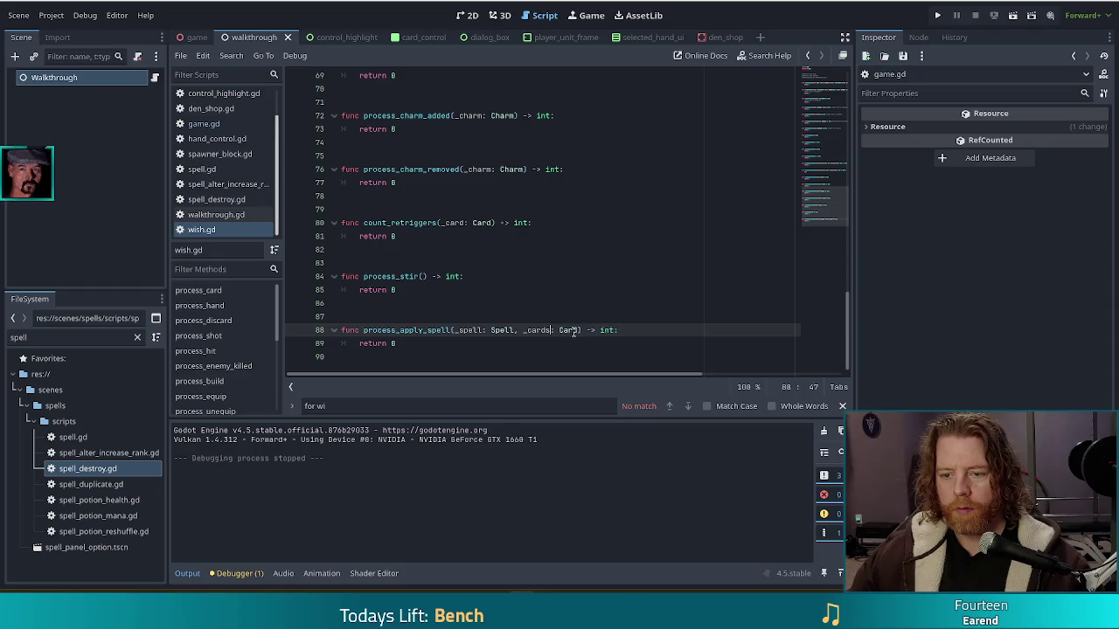
pyautogui.hotkey('ctrl', 'shift', 'Left')
pyautogui.write('Array[')
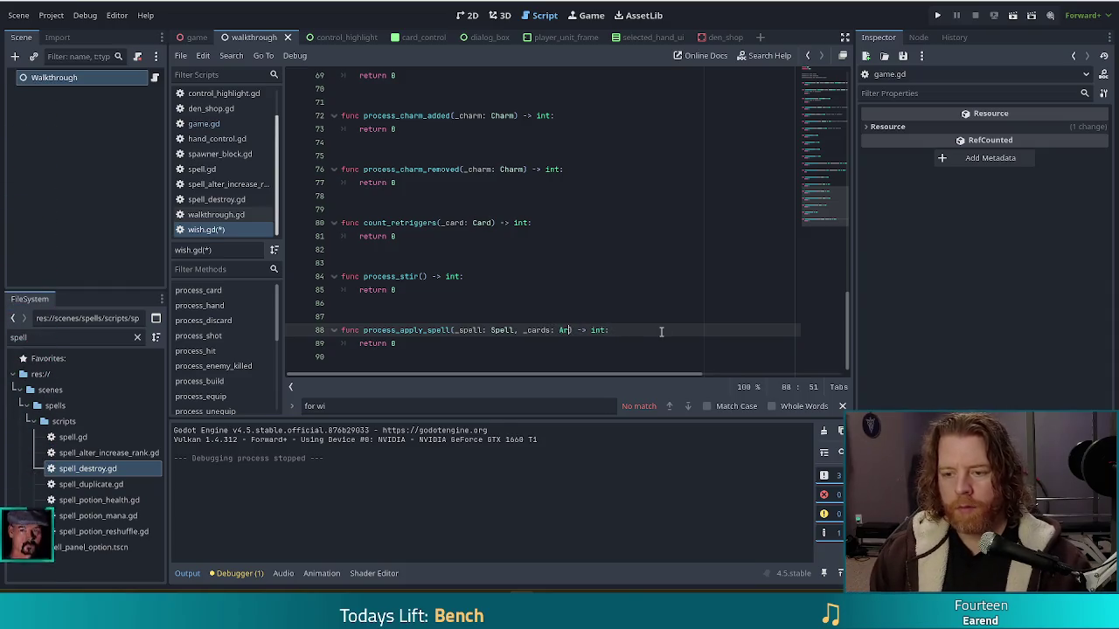
pyautogui.write('Card')
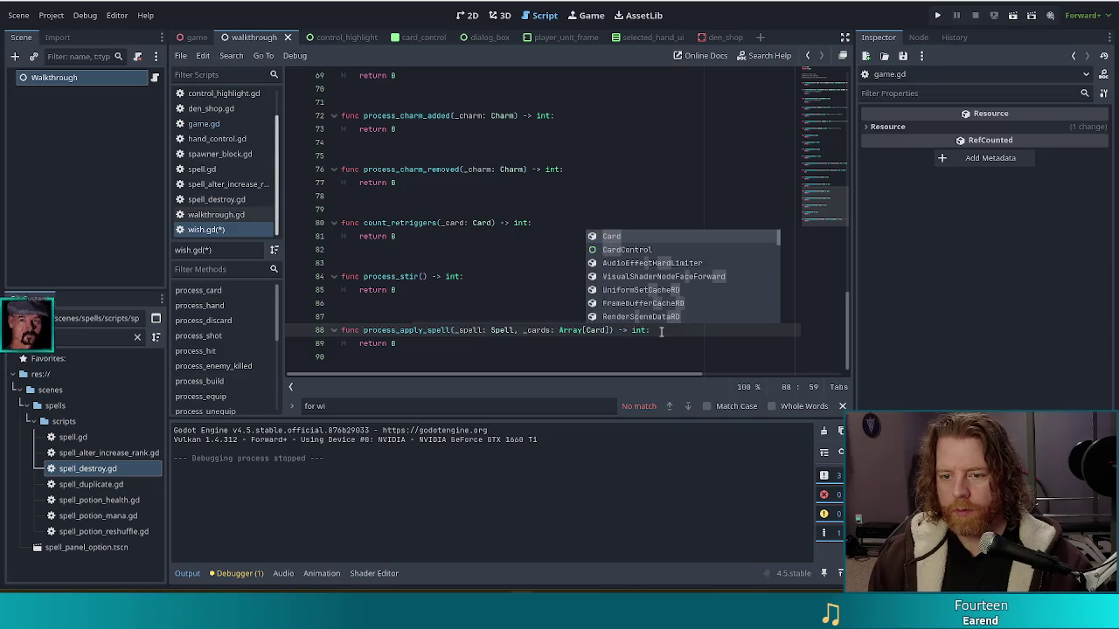
pyautogui.click(440, 341)
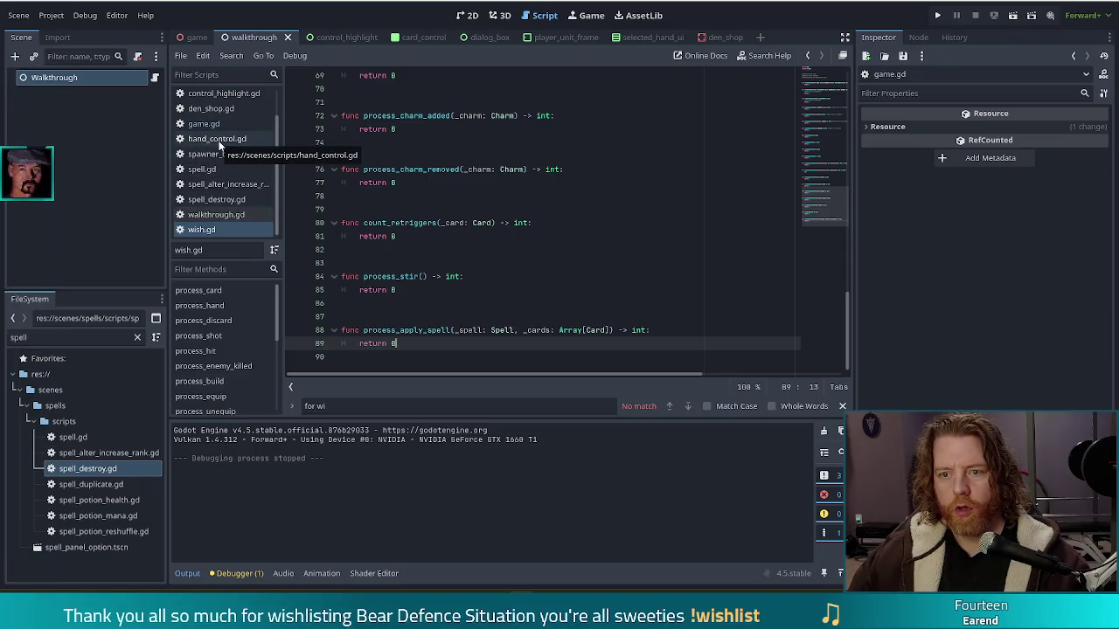
# Review wish.gd, then select the FileSystem filter text for a new search
pyautogui.click(478, 209)
pyautogui.click(453, 356)
pyautogui.press('Left')
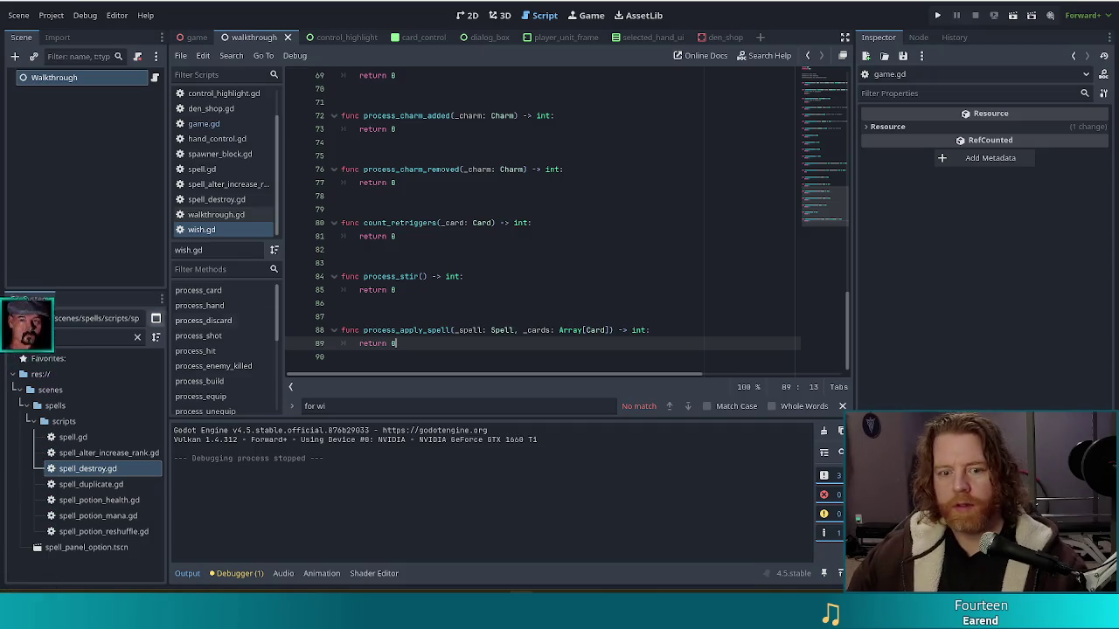
pyautogui.click(5, 336)
pyautogui.hotkey('ctrl', 'a')
# Duplicate non_binary_flag.tres as trans_flag.tres
pyautogui.write('non')
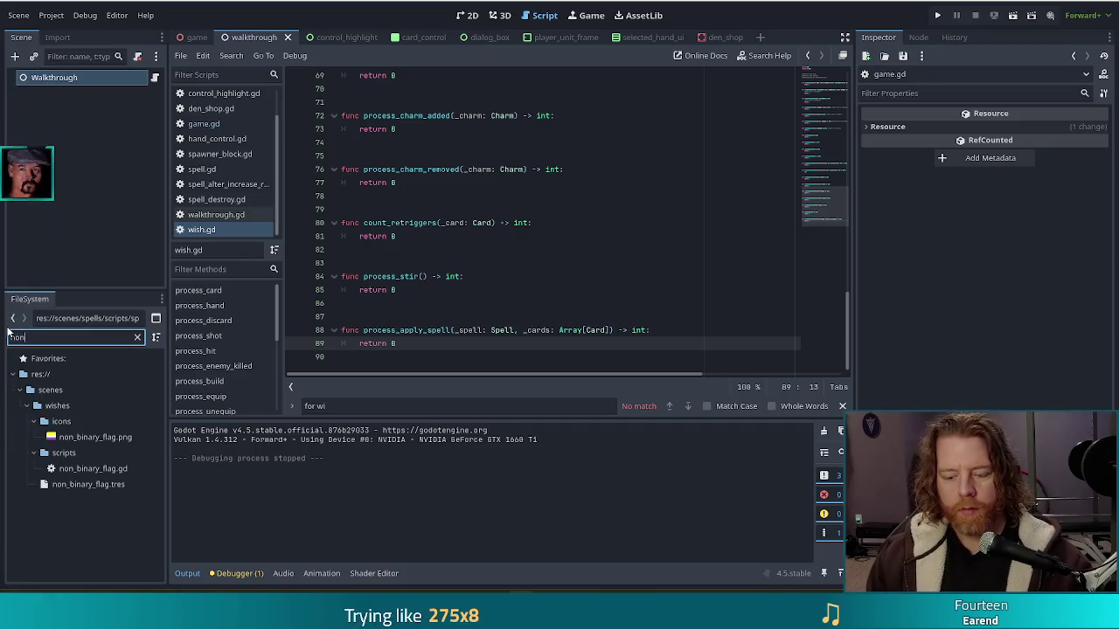
pyautogui.click(87, 484)
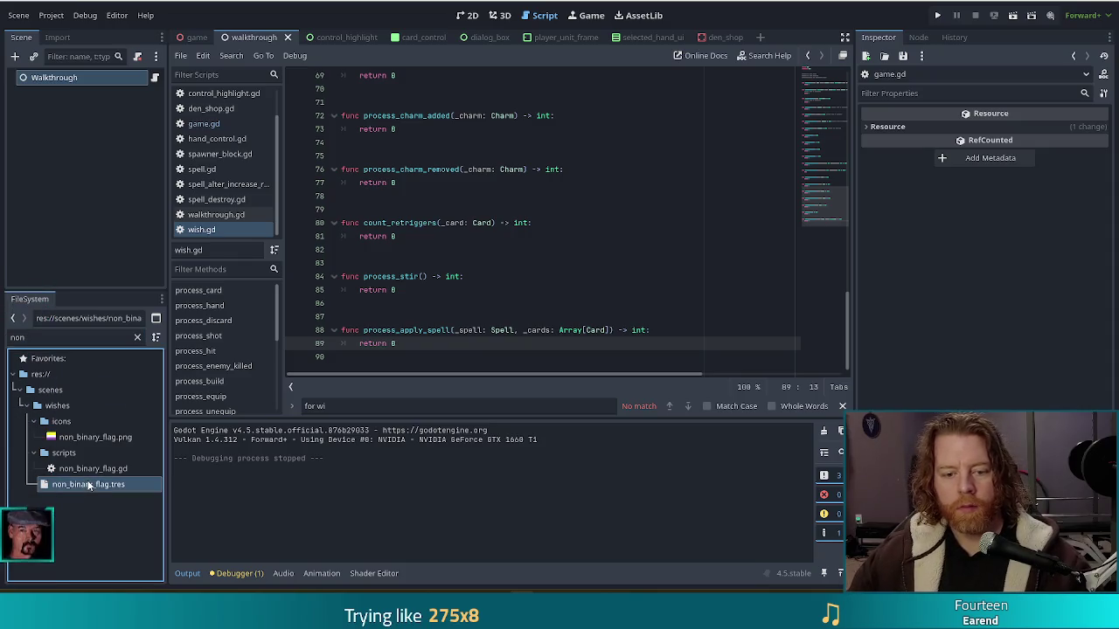
pyautogui.hotkey('ctrl', 'd')
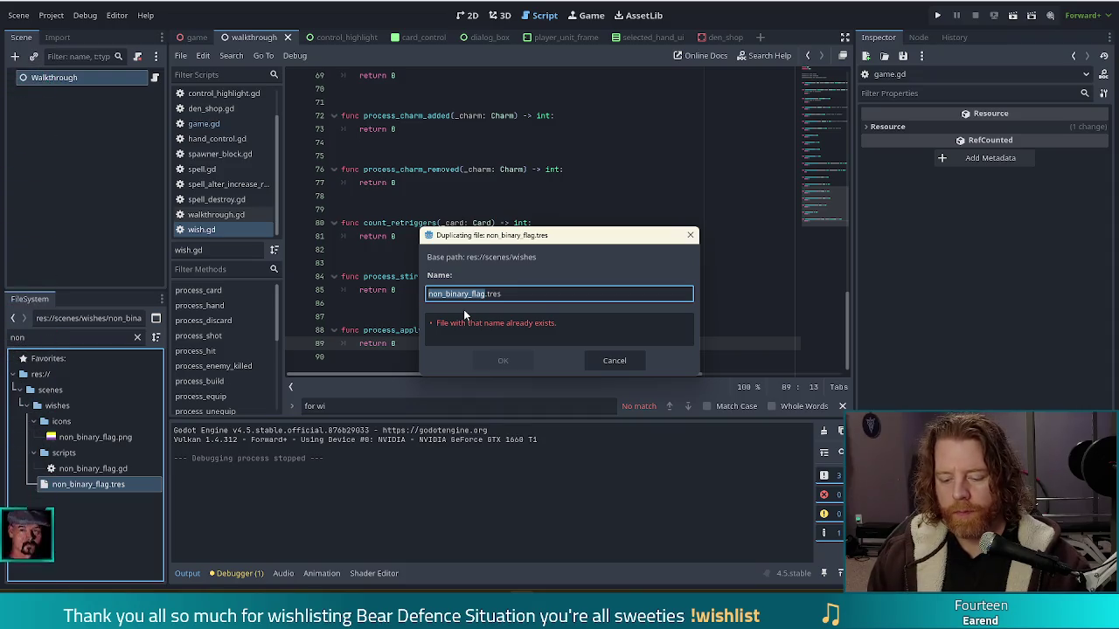
pyautogui.write('trans_fla')
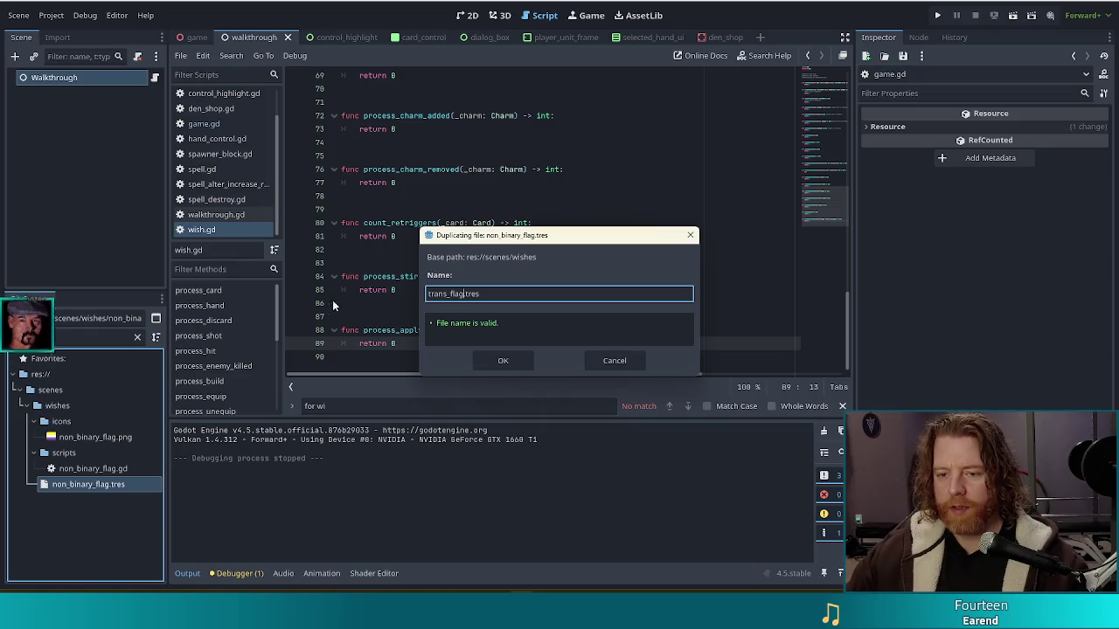
pyautogui.click(501, 359)
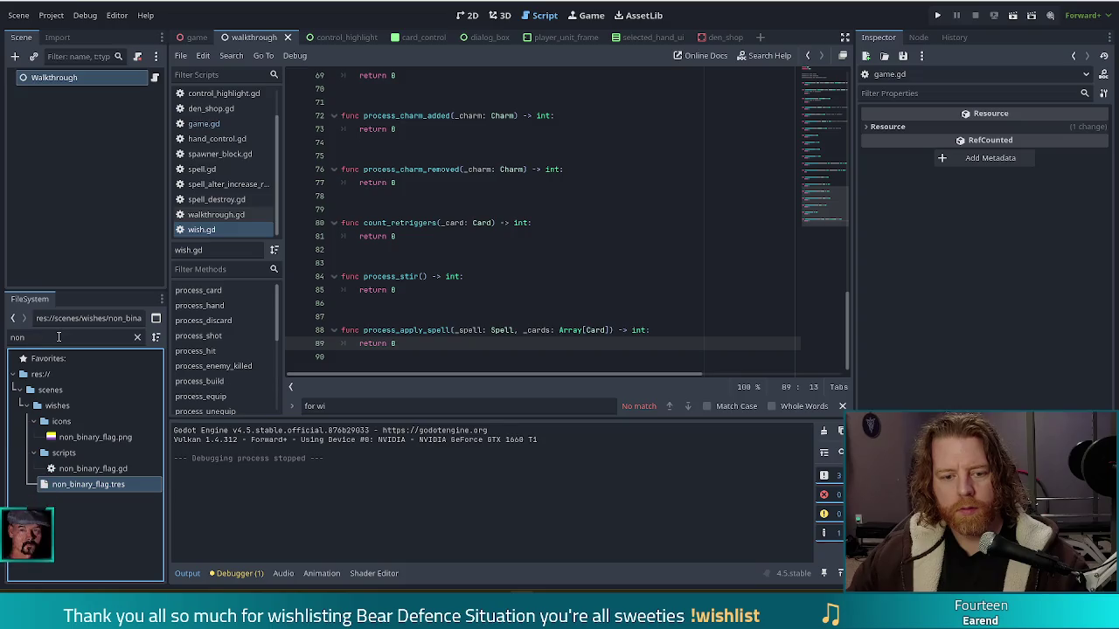
# Duplicate non_binary_flag.gd as trans_flag.gd, then filter the FileSystem for 'trans'
pyautogui.click(92, 467)
pyautogui.hotkey('ctrl', 'd')
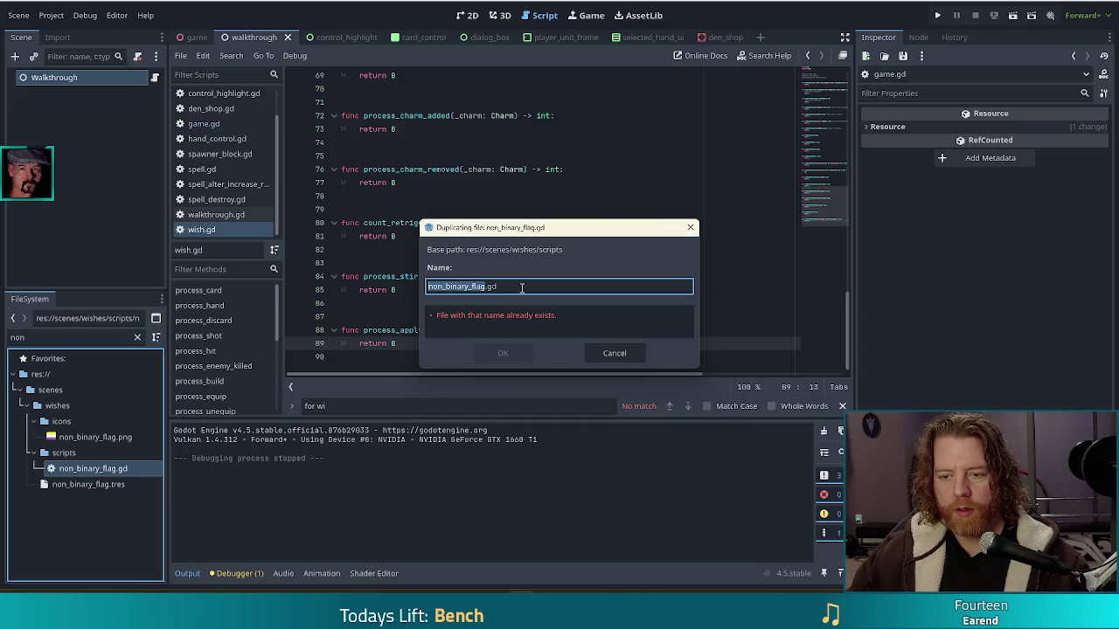
pyautogui.write('trans')
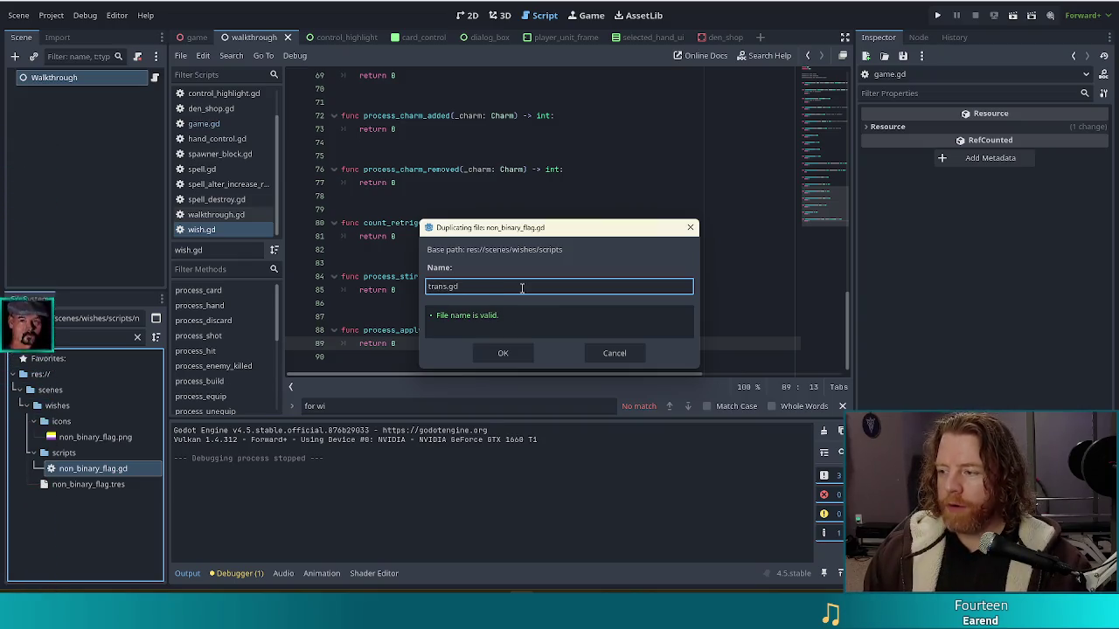
pyautogui.write('_')
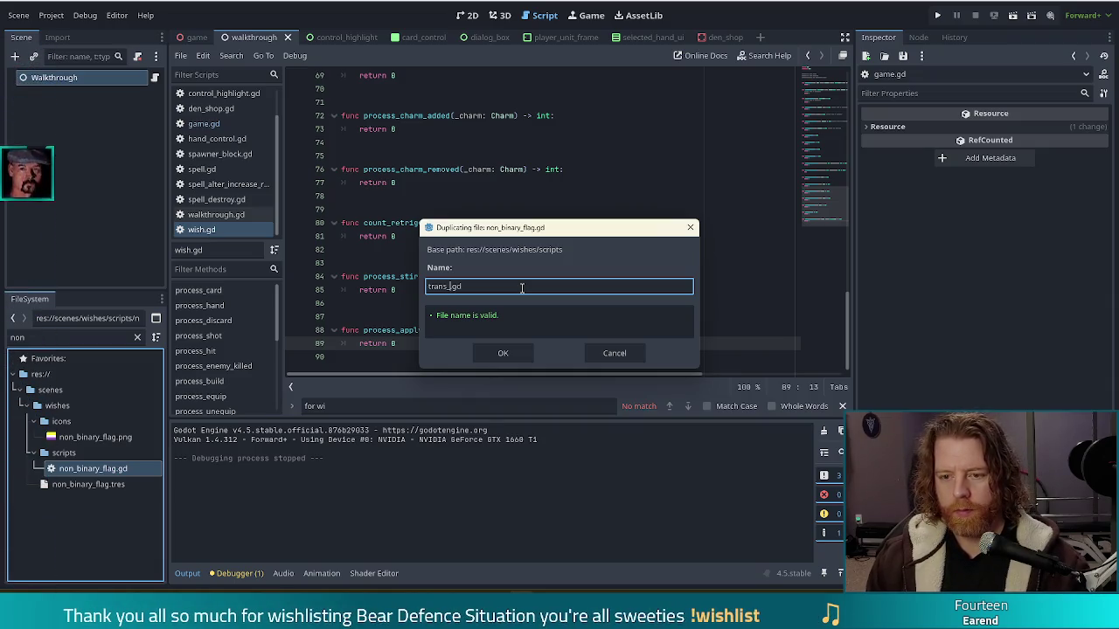
pyautogui.write('flag')
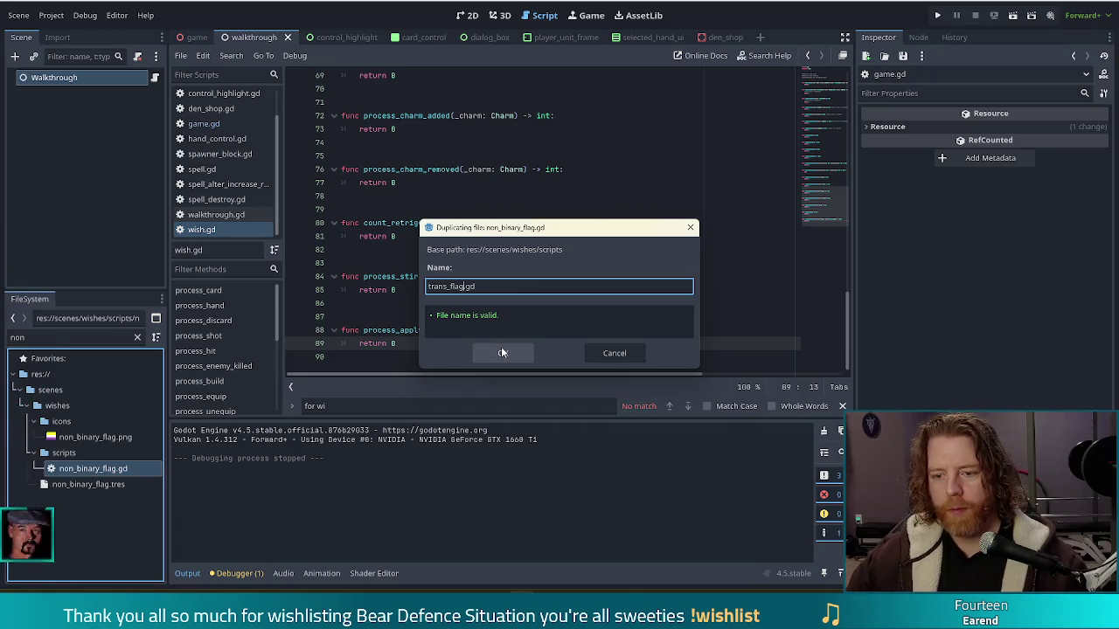
pyautogui.click(501, 349)
pyautogui.doubleClick(17, 337)
pyautogui.write('trans')
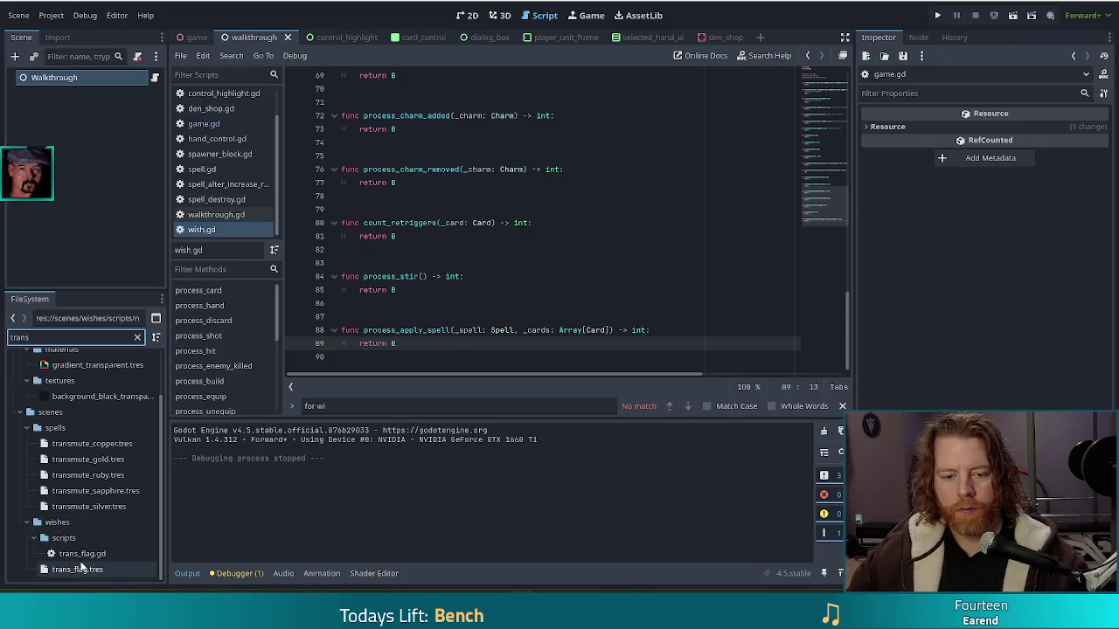
# Assign trans_flag.gd as the Script of trans_flag.tres and save the resource
pyautogui.click(63, 568)
pyautogui.doubleClick(77, 554)
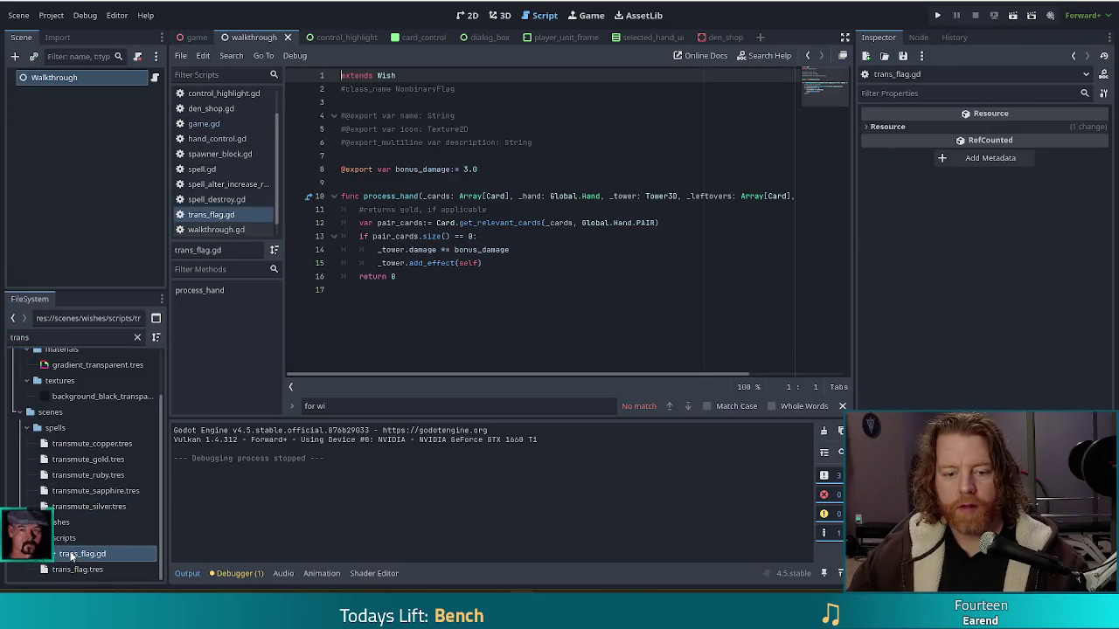
pyautogui.scroll(-1, 949, 350)
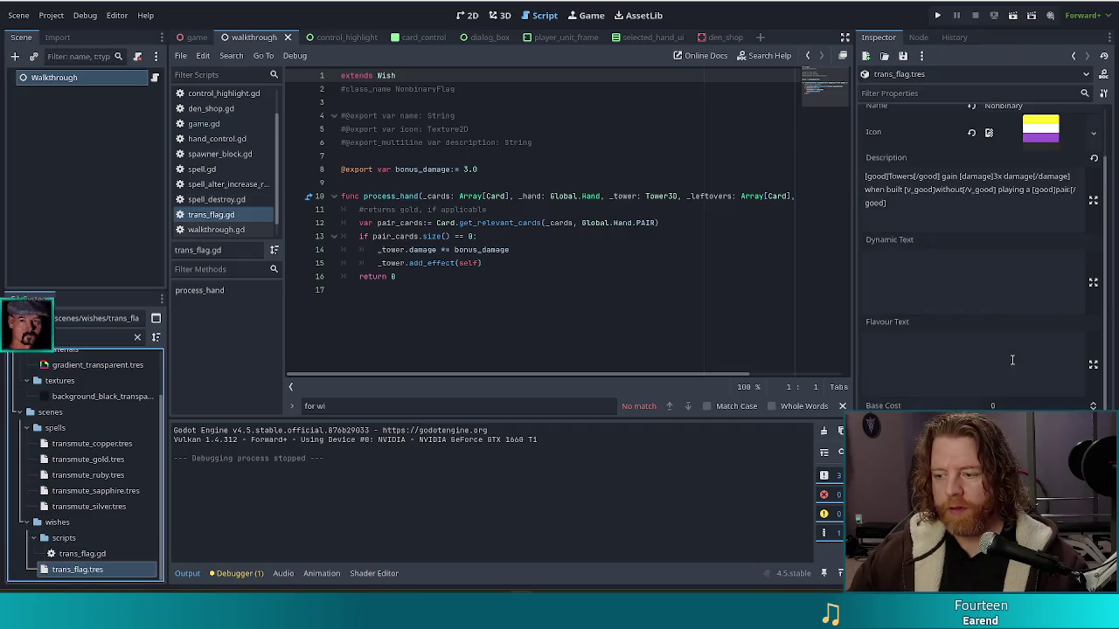
pyautogui.click(78, 554)
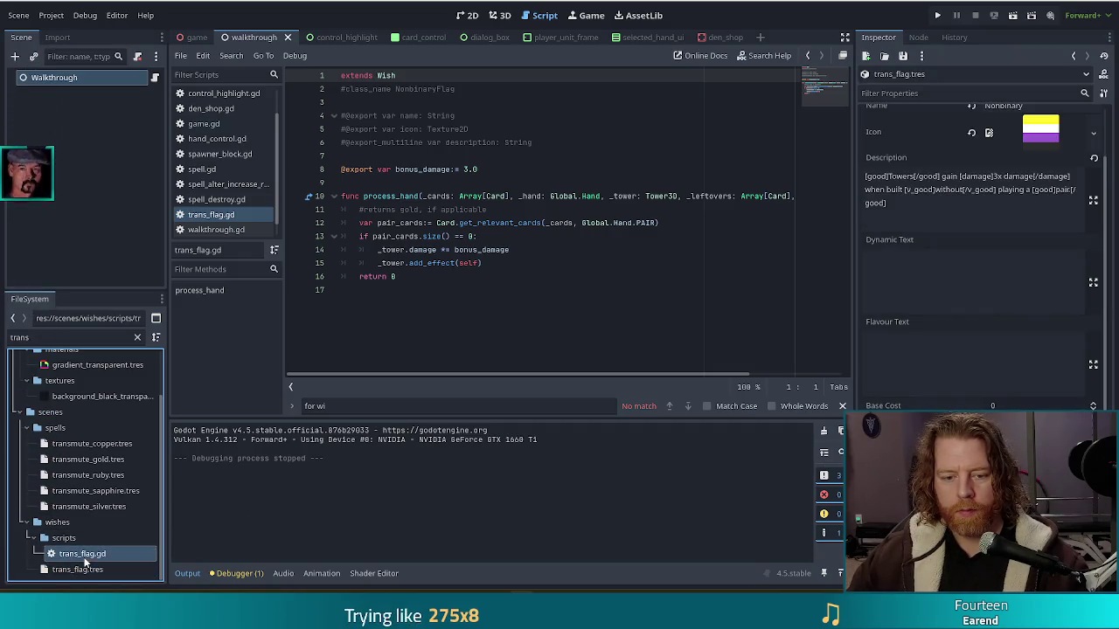
pyautogui.hotkey('ctrl', 's')
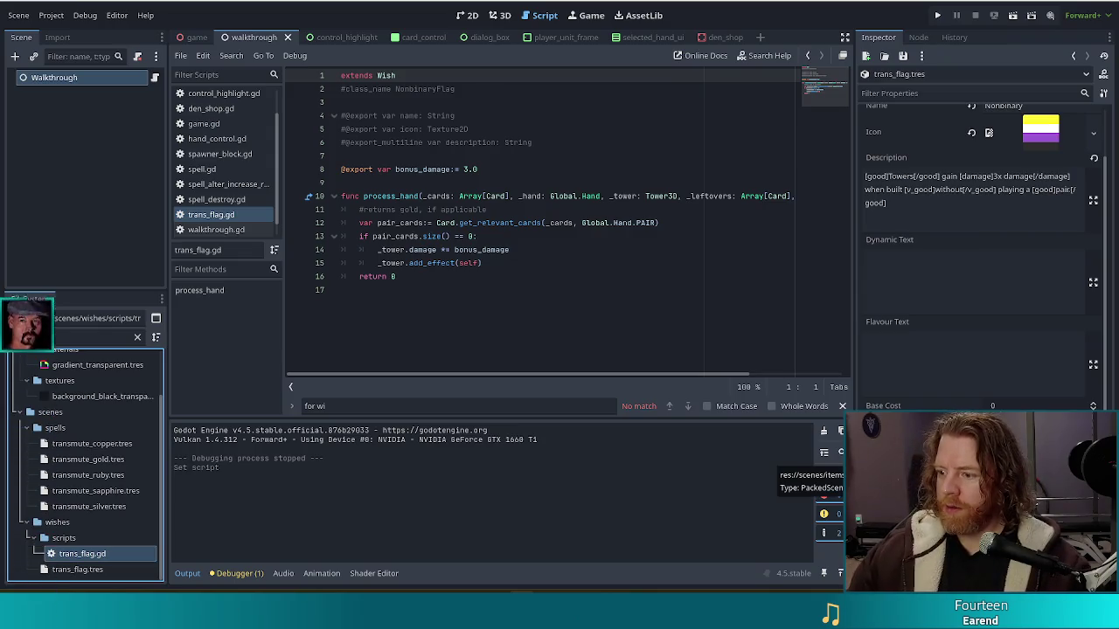
# Switch to the Transgender Pride flag page in Chrome and bring up the image's options
pyautogui.scroll(1, 955, 344)
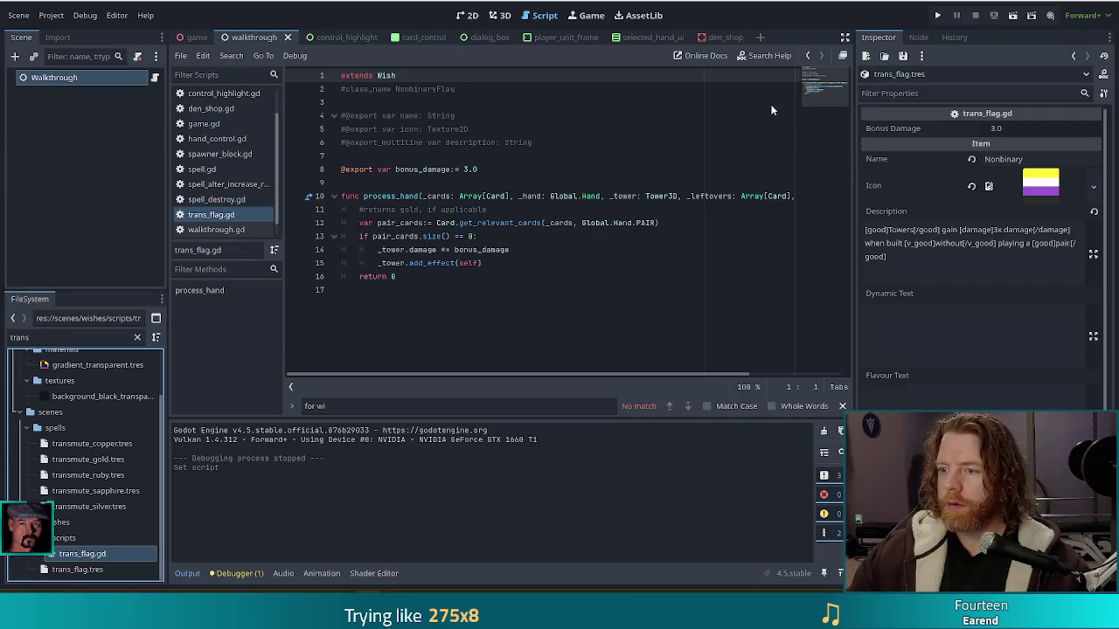
pyautogui.hotkey('alt', 'Tab')
pyautogui.rightClick(560, 205)
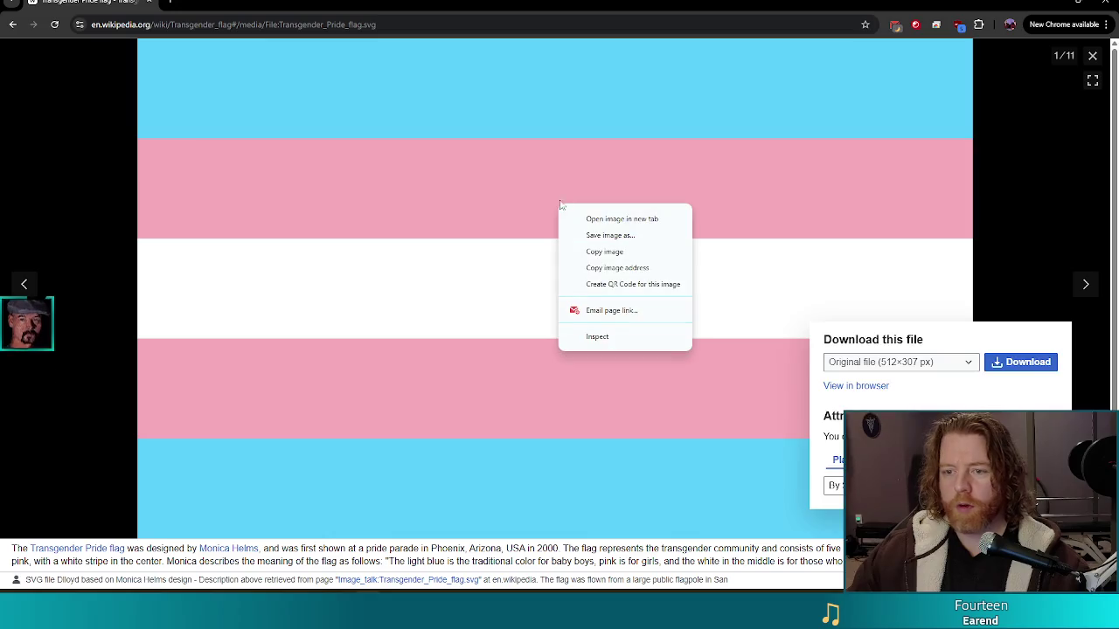
# Download the original Transgender Pride flag file and minimize Chrome
pyautogui.click(1012, 366)
pyautogui.click(1012, 365)
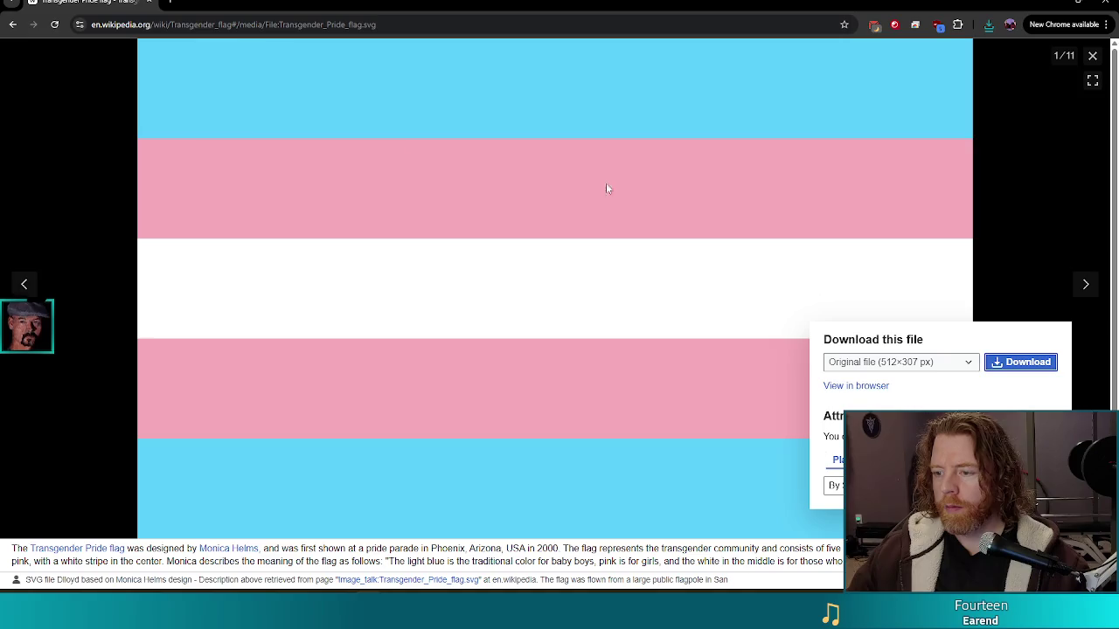
pyautogui.click(1097, 3)
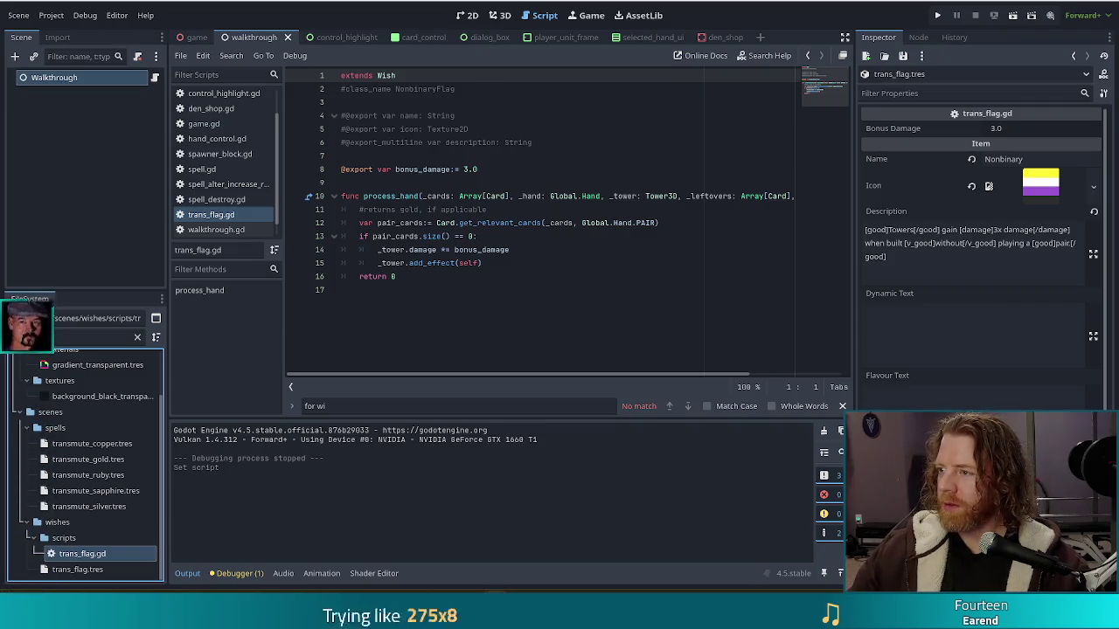
# Move the Inkscape window showing Transgender_Pride_flag.svg into view over Godot
pyautogui.moveTo(1118, 126)
pyautogui.mouseDown()
pyautogui.moveTo(915, 126)
pyautogui.moveTo(431, 78)
pyautogui.moveTo(411, 2)
pyautogui.mouseUp()
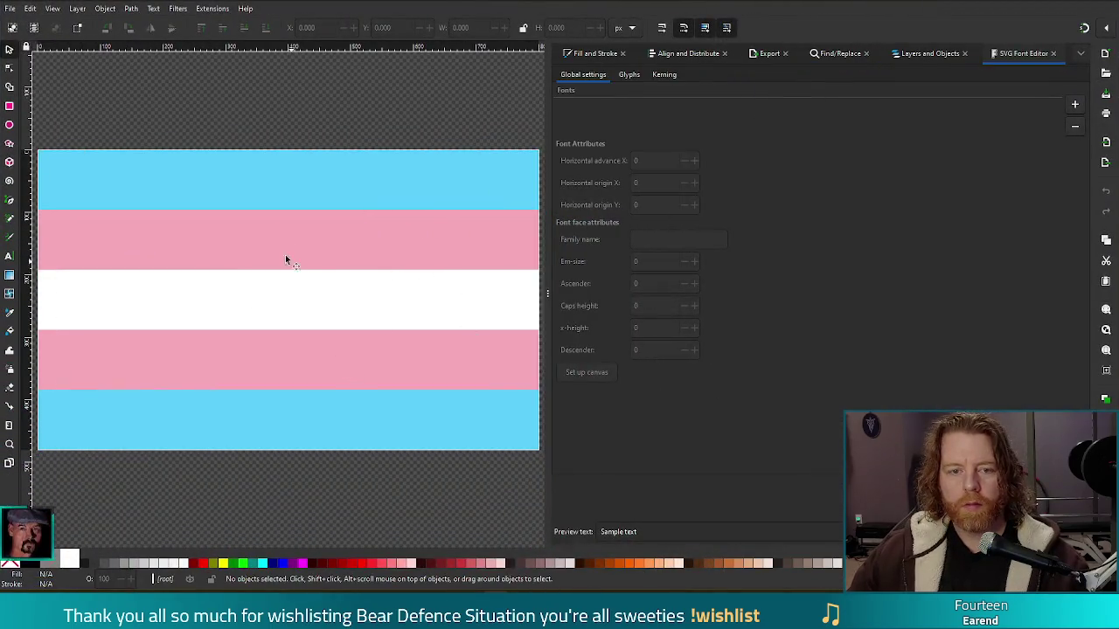
# Select all three flag rectangles, squeeze them to 508.498 px wide, and open Document Properties
pyautogui.click(296, 278)
pyautogui.click(324, 191)
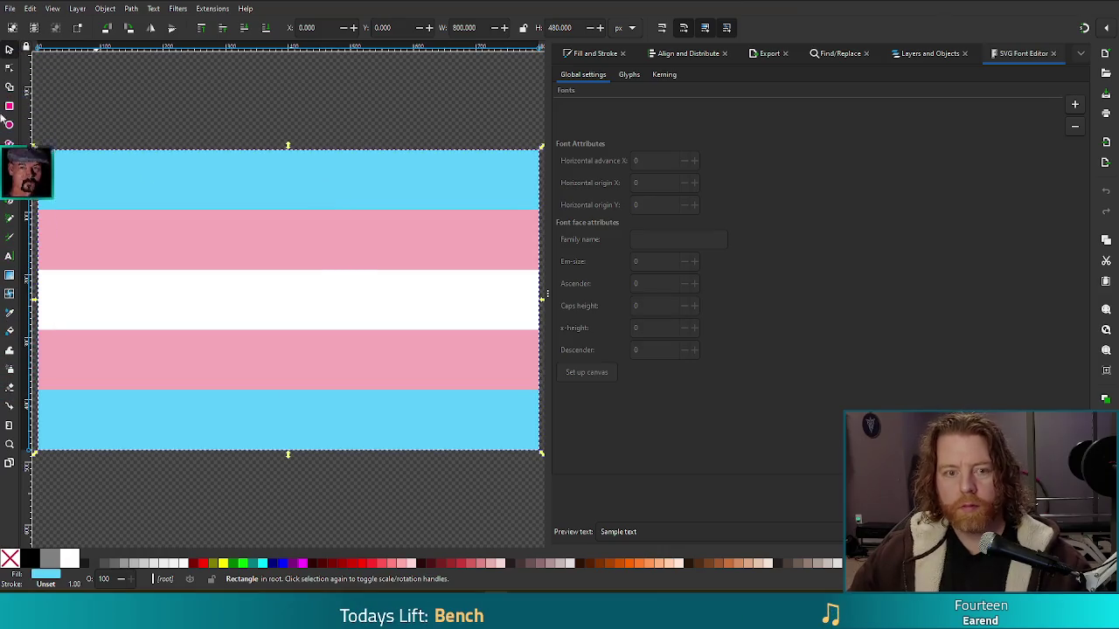
pyautogui.hotkey('ctrl', 'a')
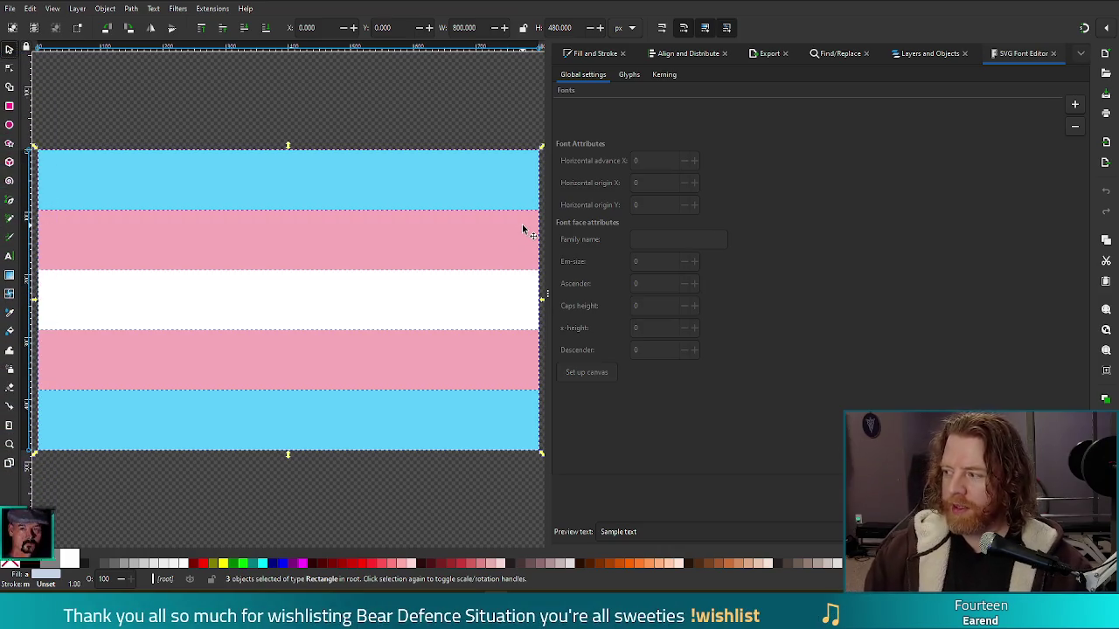
pyautogui.moveTo(542, 297); pyautogui.dragTo(363, 313)
pyautogui.moveTo(354, 314); pyautogui.dragTo(358, 312)
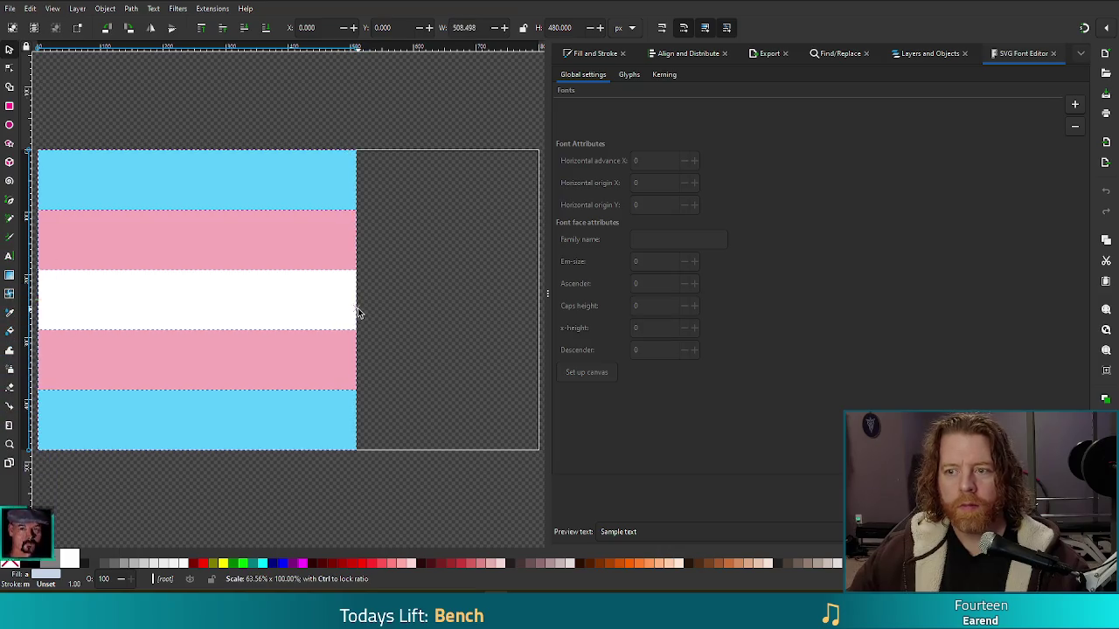
pyautogui.click(10, 8)
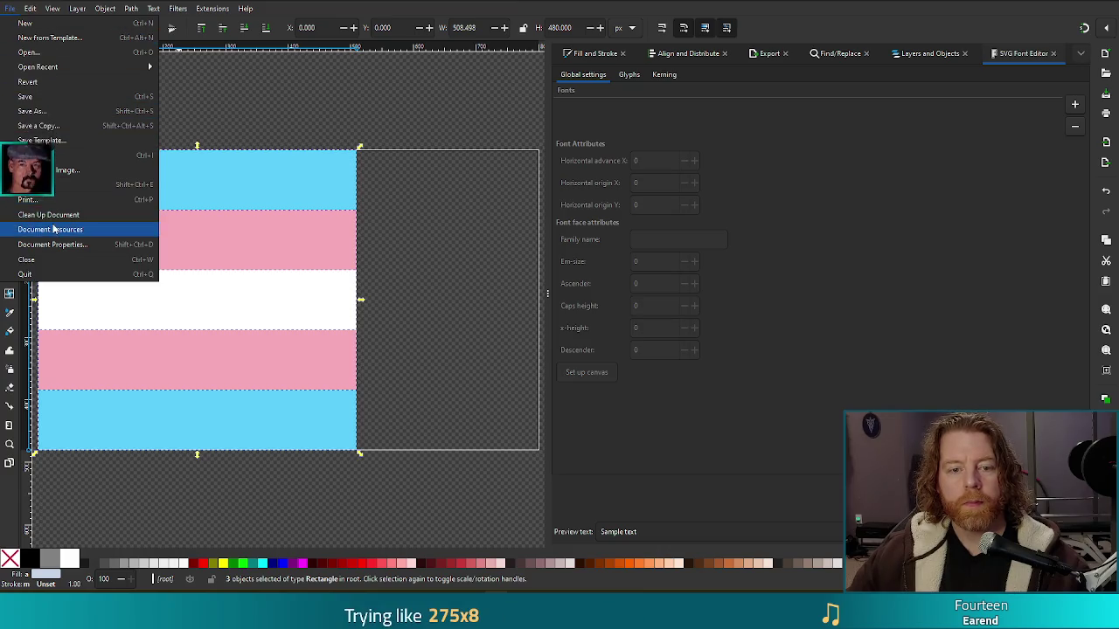
pyautogui.click(66, 244)
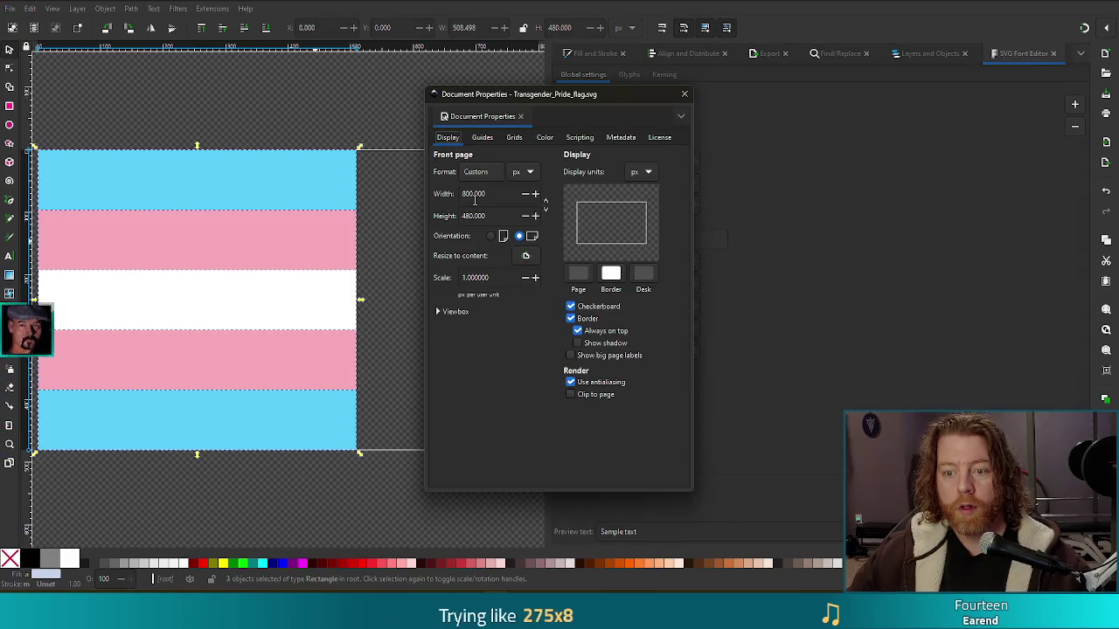
# Set the page to 200 × 200 px and scale the flag down to about 187 × 182 px
pyautogui.tripleClick(495, 194)
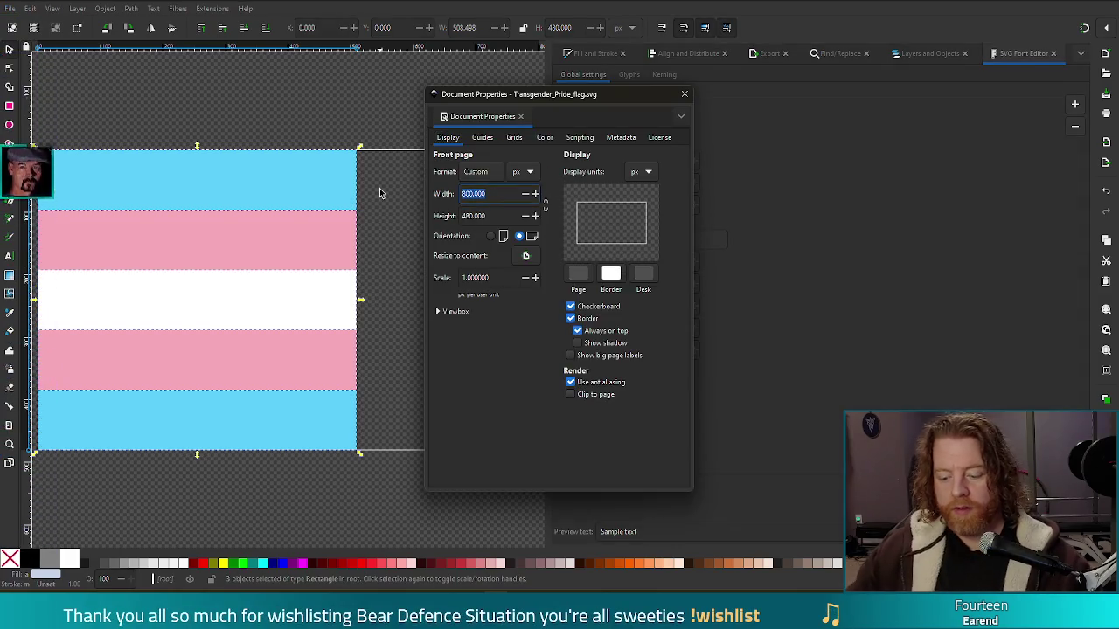
pyautogui.write('200')
pyautogui.press('Tab')
pyautogui.write('200')
pyautogui.press('Return')
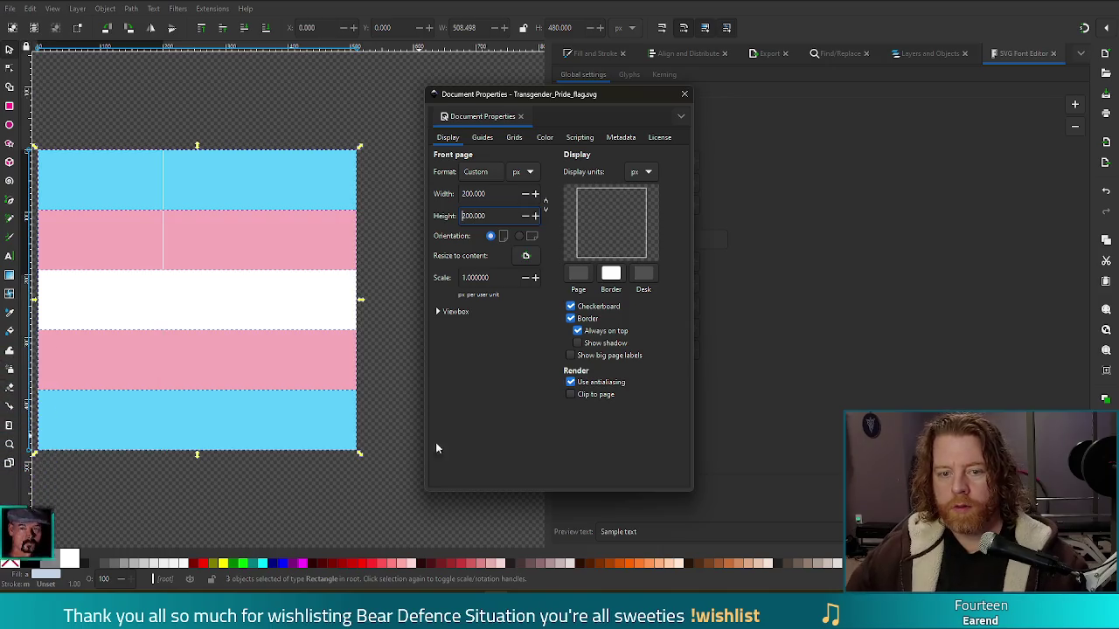
pyautogui.click(684, 94)
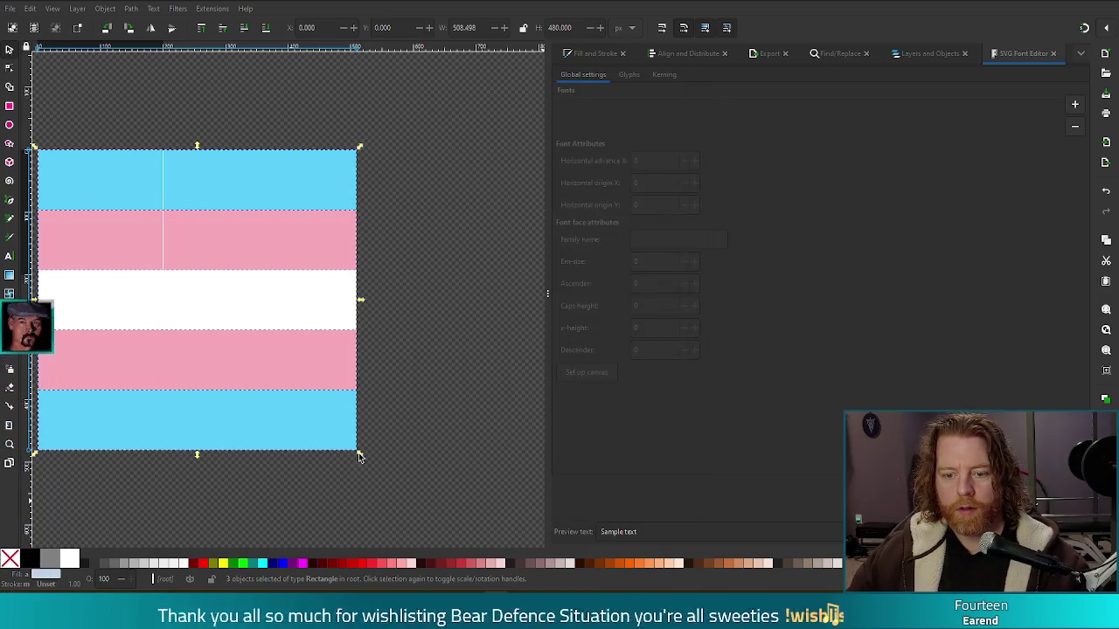
pyautogui.moveTo(360, 453)
pyautogui.mouseDown()
pyautogui.moveTo(201, 271)
pyautogui.moveTo(168, 283)
pyautogui.moveTo(160, 270)
pyautogui.mouseUp()
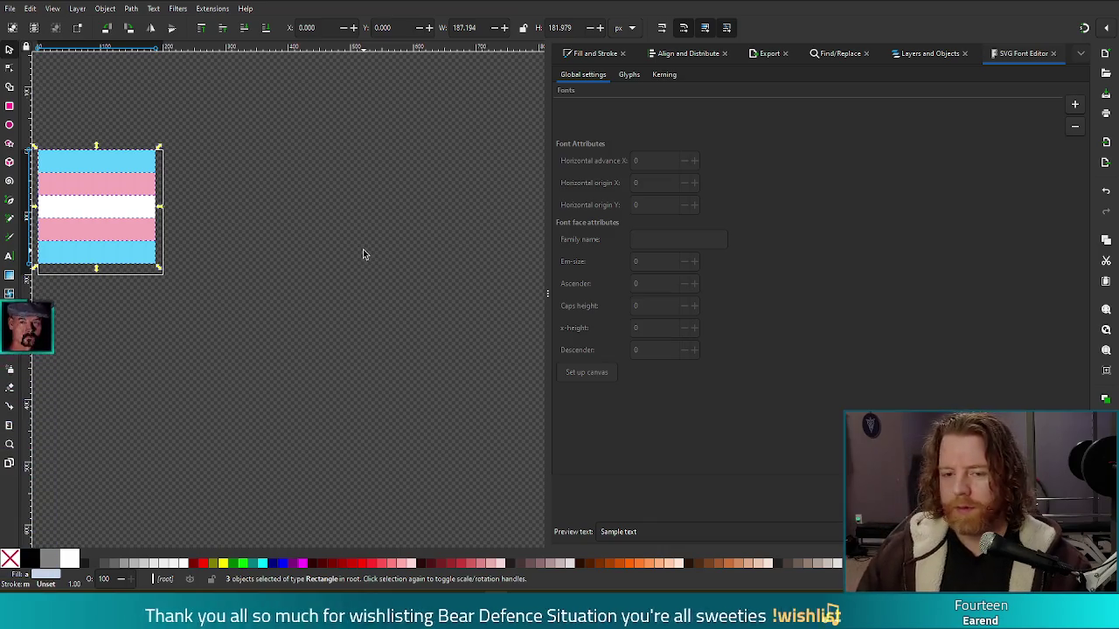
# Enlarge the flag to 199.302 × 199.874 px so it nearly fills the square page
pyautogui.moveTo(159, 271); pyautogui.dragTo(168, 283)
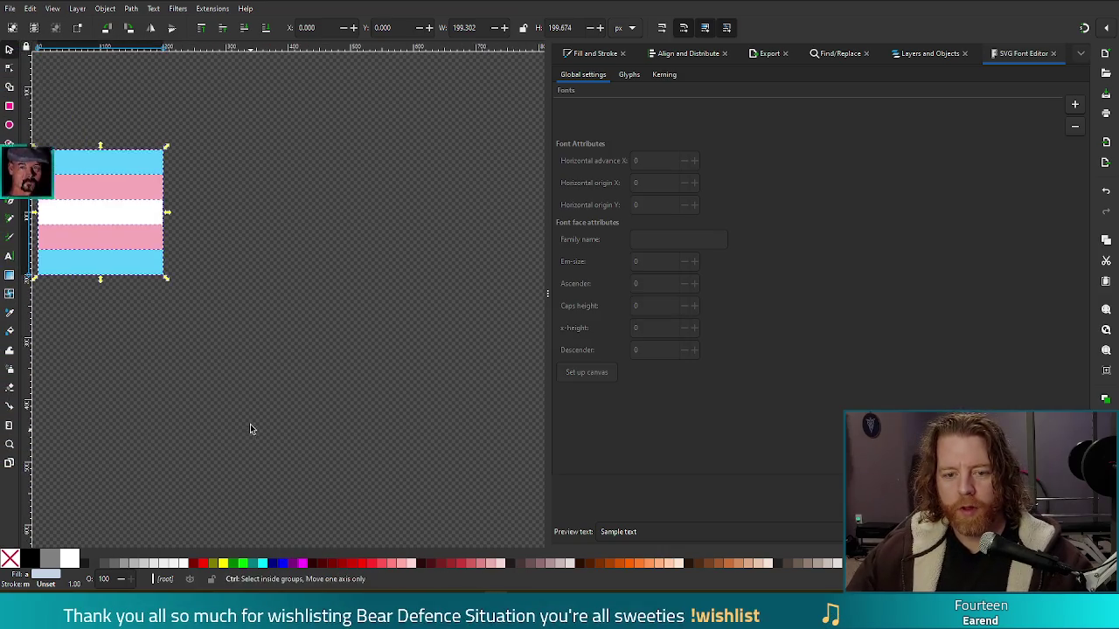
pyautogui.hscroll(-4, 249, 411)
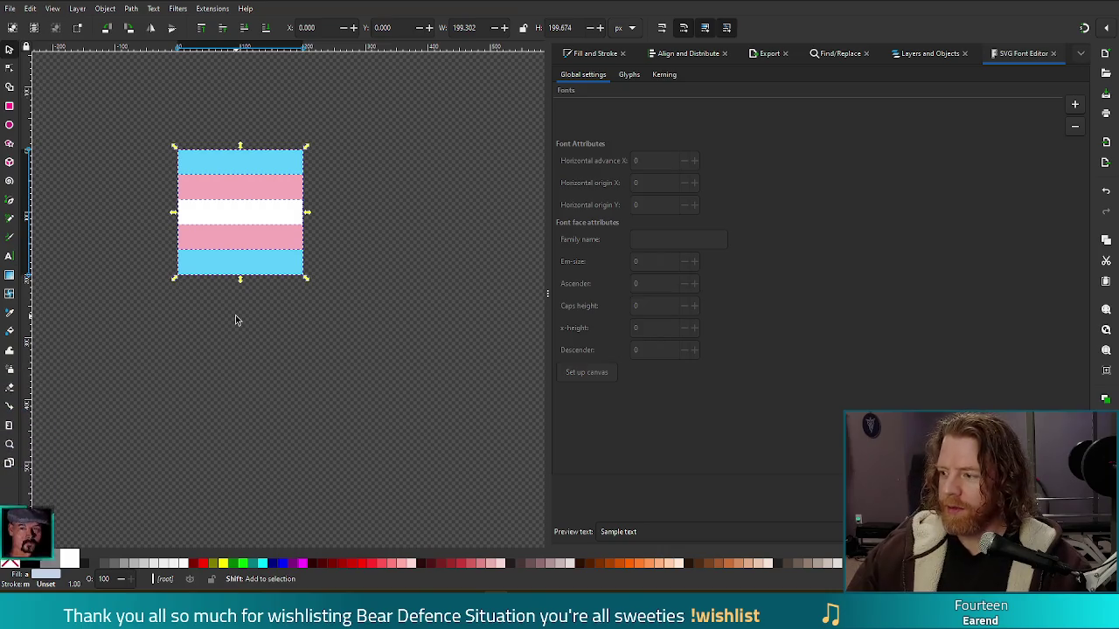
pyautogui.scroll(3, 182, 250)
pyautogui.keyDown('ctrl'); pyautogui.scroll(1, 153, 315); pyautogui.keyUp('ctrl')
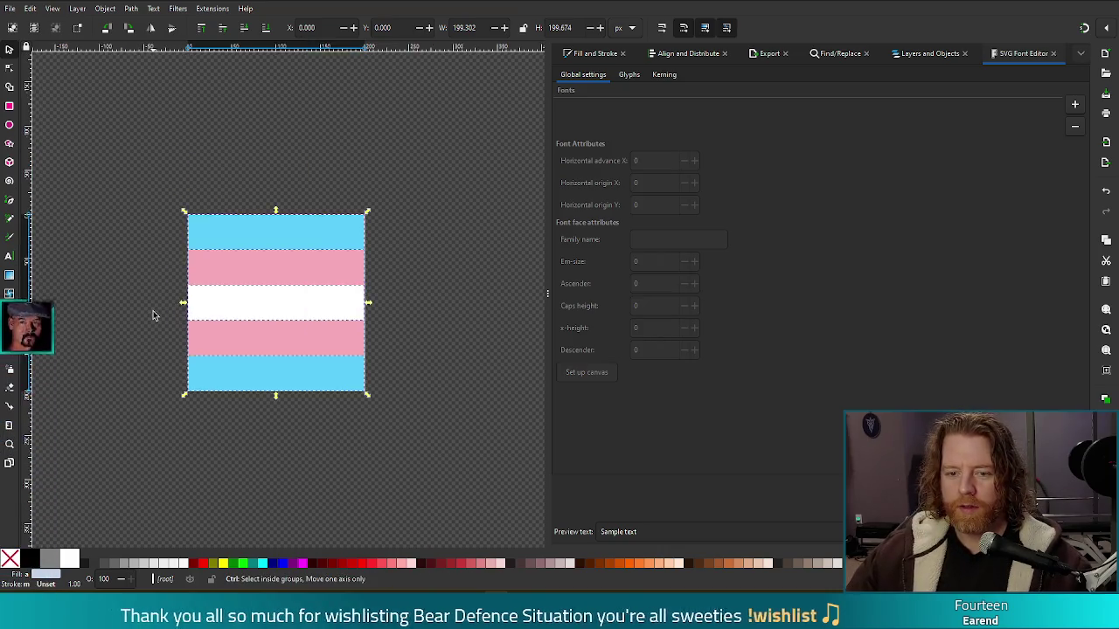
pyautogui.keyDown('ctrl'); pyautogui.scroll(2, 153, 316); pyautogui.keyUp('ctrl')
pyautogui.keyDown('ctrl'); pyautogui.scroll(-1, 352, 347); pyautogui.keyUp('ctrl')
pyautogui.scroll(-3, 352, 347)
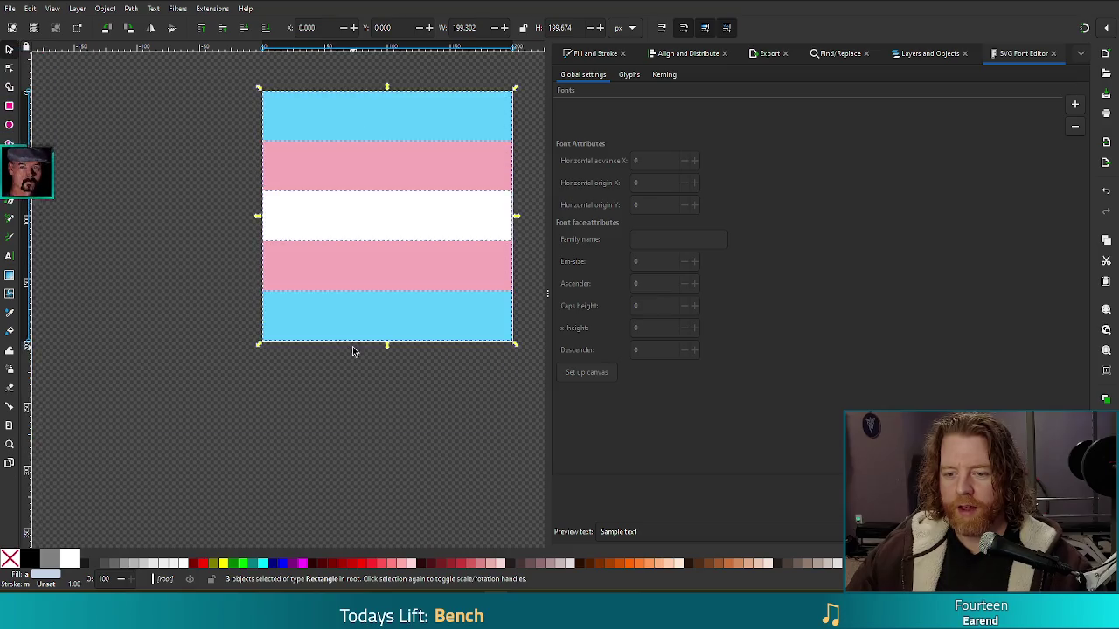
pyautogui.scroll(1, 352, 350)
pyautogui.keyDown('shift'); pyautogui.hscroll(1, 352, 353); pyautogui.keyUp('shift')
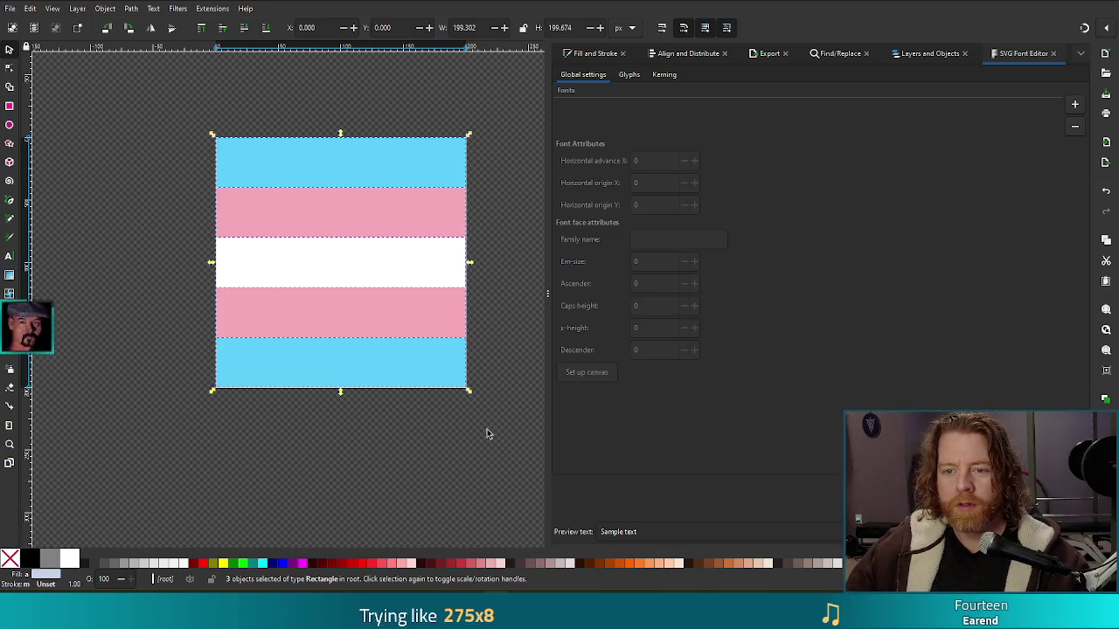
# Reselect all flag rectangles and stretch them to exactly fill the 200 × 200 page
pyautogui.click(428, 436)
pyautogui.hotkey('ctrl', 'a')
pyautogui.press('3')
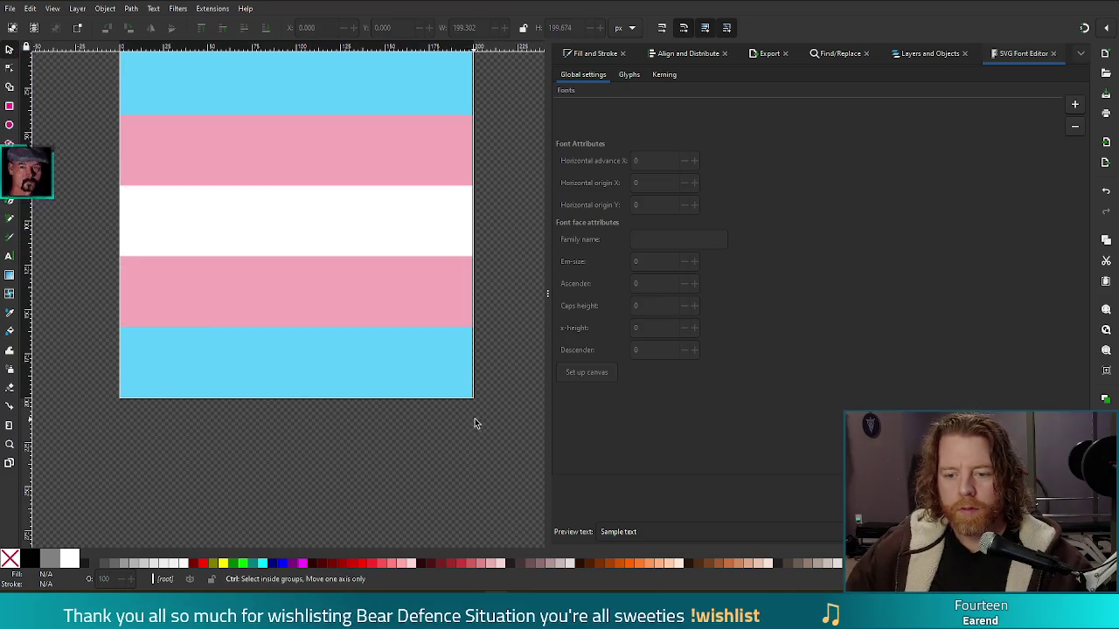
pyautogui.keyDown('ctrl'); pyautogui.scroll(4, 482, 418); pyautogui.keyUp('ctrl')
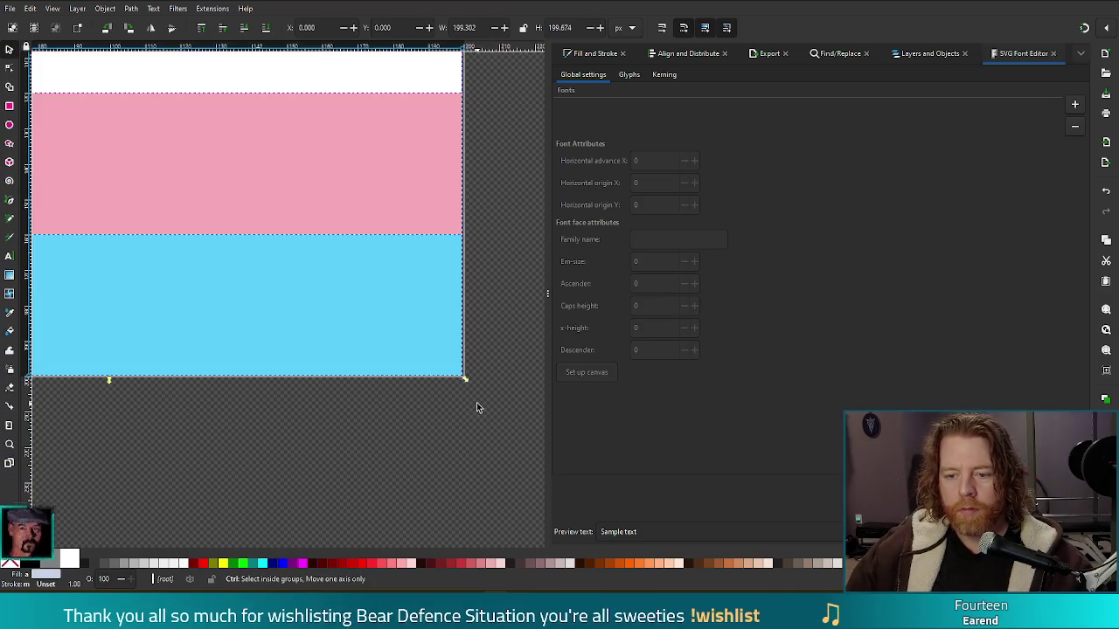
pyautogui.moveTo(446, 357); pyautogui.dragTo(455, 354)
pyautogui.click(433, 402)
pyautogui.keyDown('ctrl'); pyautogui.scroll(-4, 221, 280); pyautogui.keyUp('ctrl')
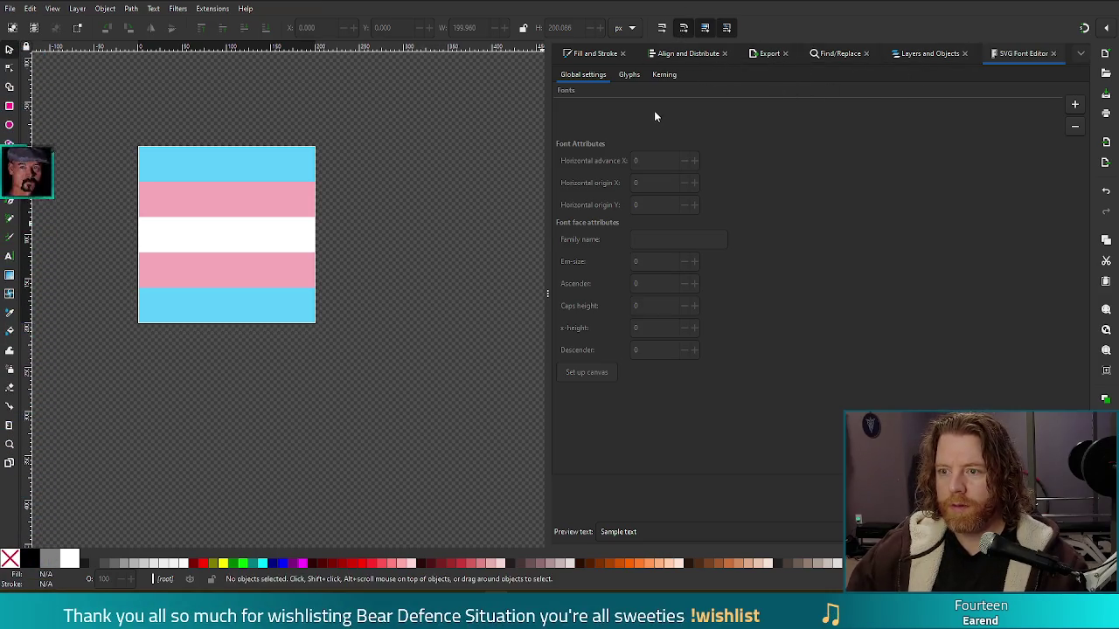
# Set the PNG export to the whole page at 200 × 200 px, 96 DPI
pyautogui.click(773, 54)
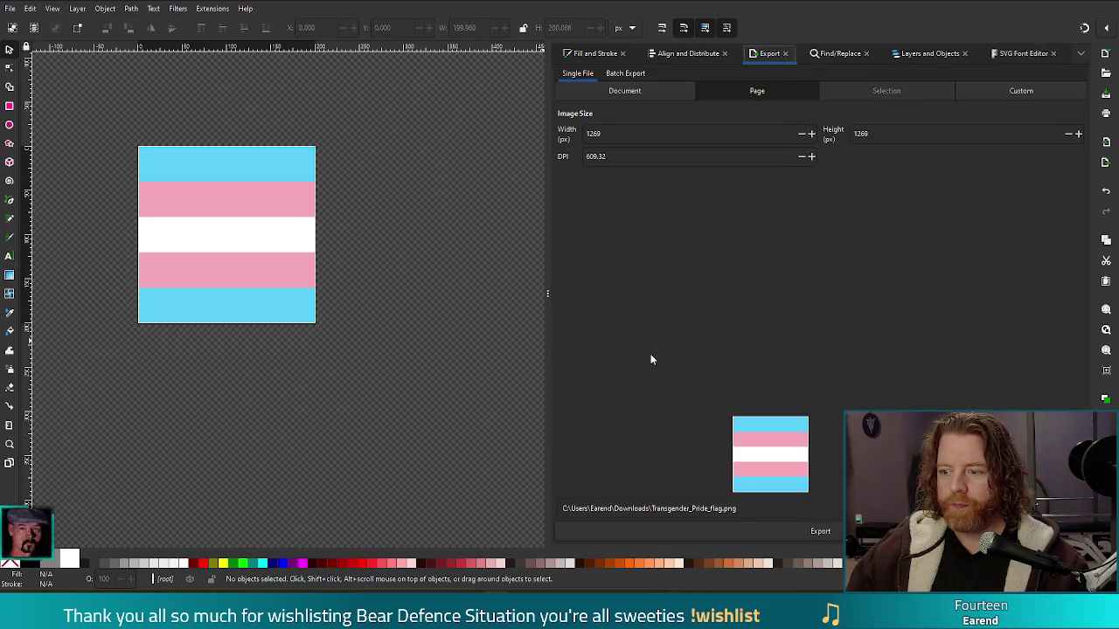
pyautogui.doubleClick(637, 134)
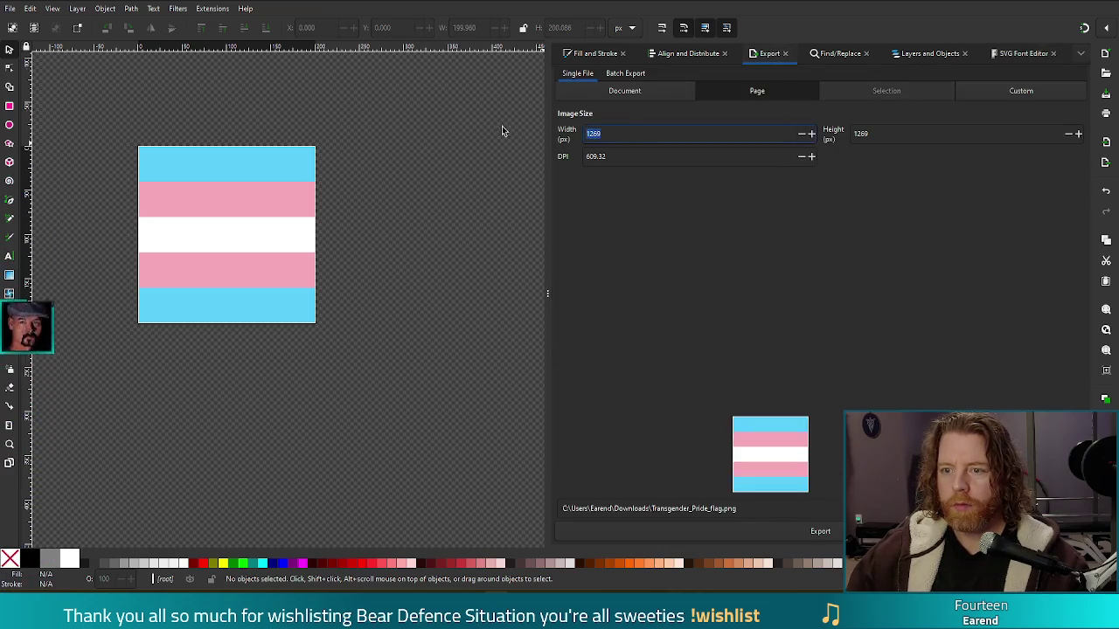
pyautogui.write('200')
pyautogui.click(907, 132)
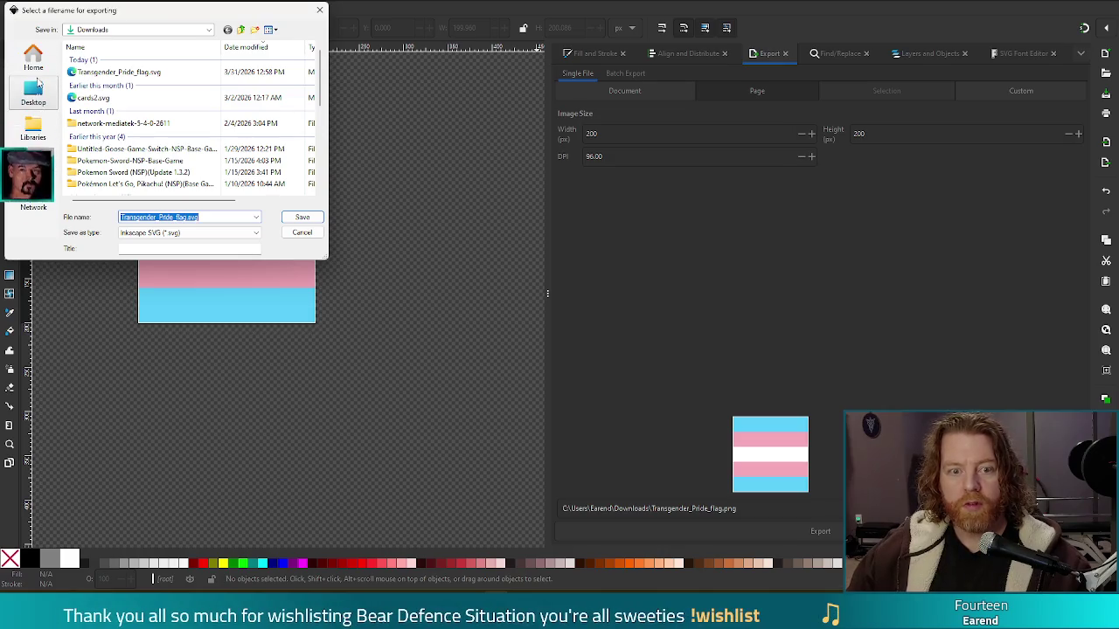
# In the export file dialog, browse to the Documents library's Projects folder
pyautogui.scroll(-3, 139, 114)
pyautogui.click(34, 161)
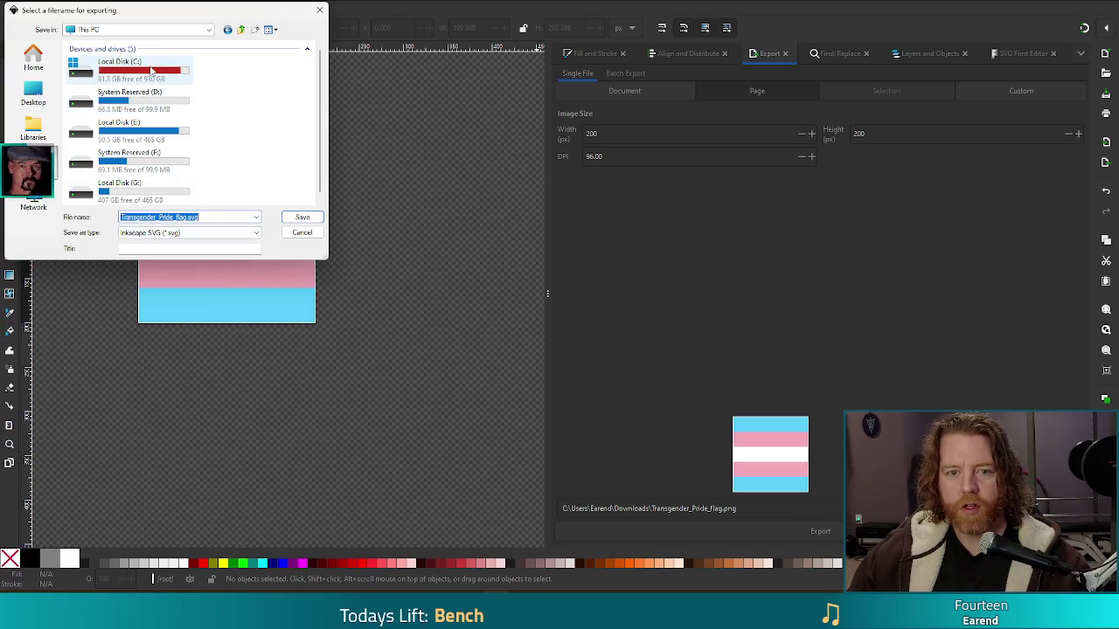
pyautogui.doubleClick(149, 67)
pyautogui.scroll(-5, 145, 138)
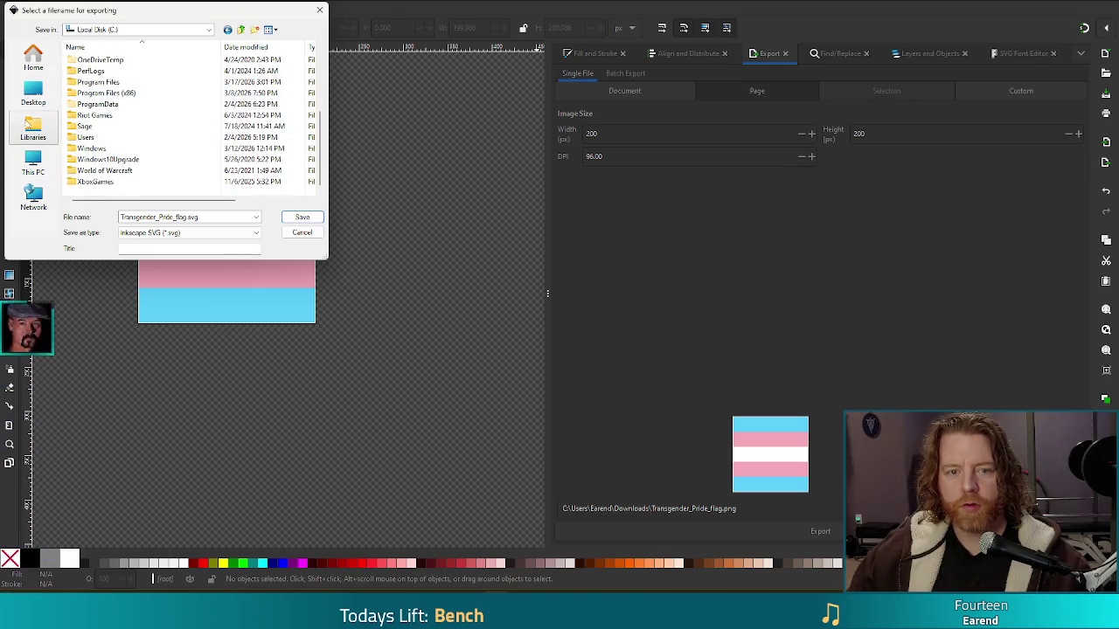
pyautogui.scroll(1, 140, 140)
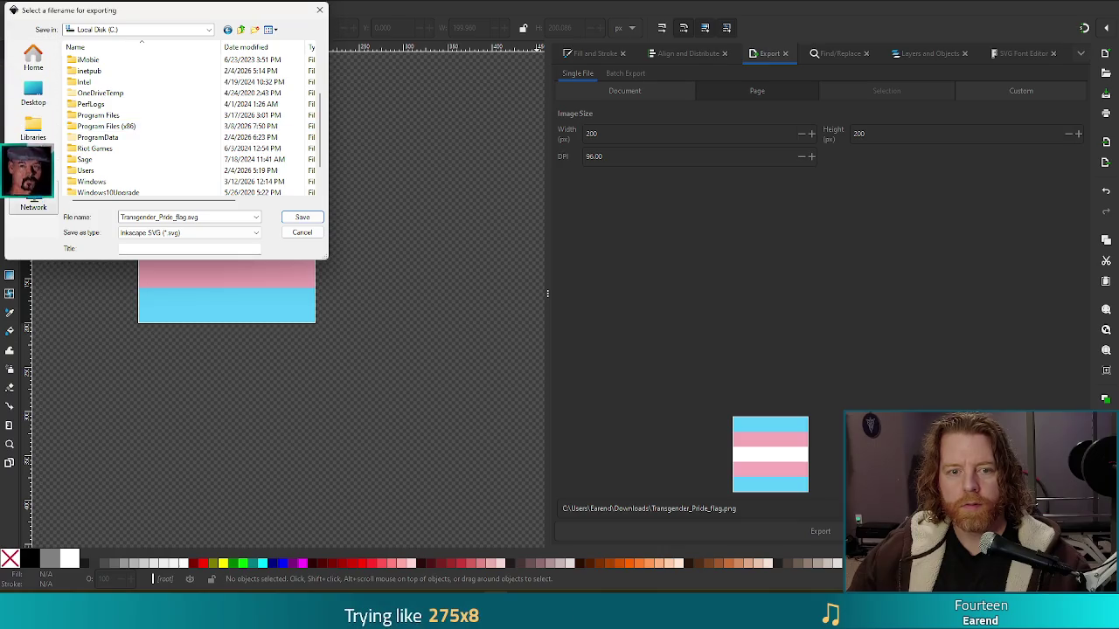
pyautogui.click(25, 128)
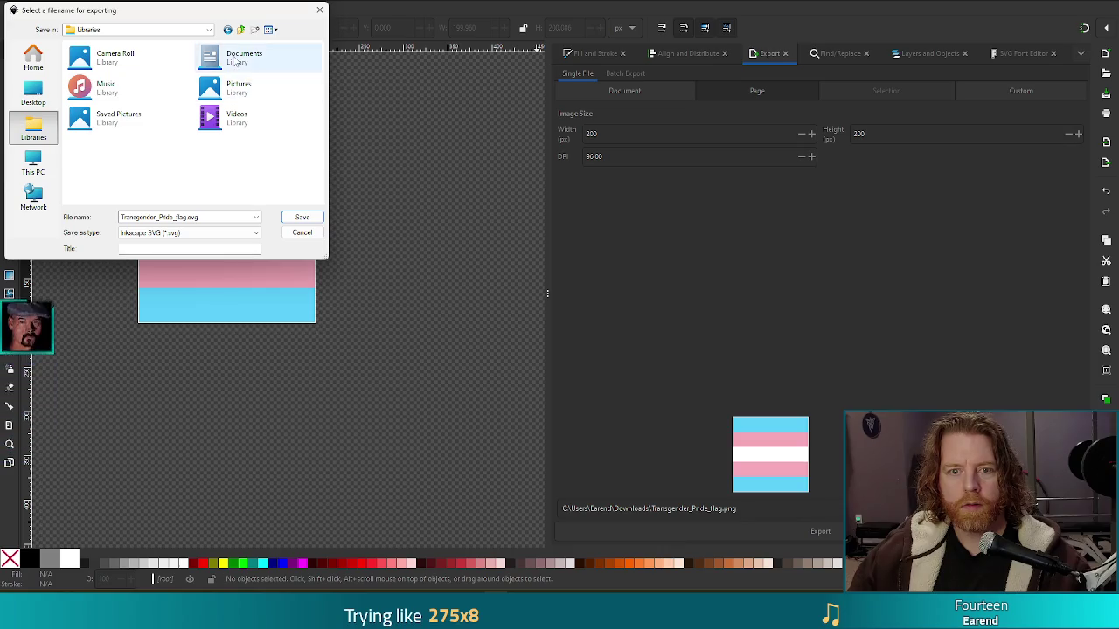
pyautogui.doubleClick(233, 54)
pyautogui.scroll(-10, 99, 93)
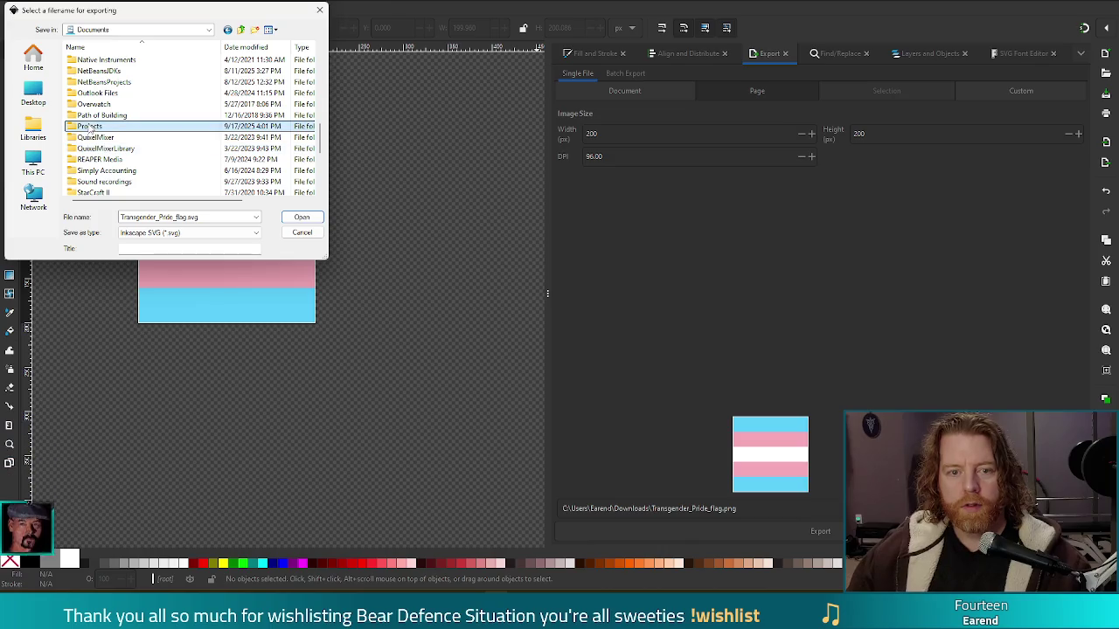
pyautogui.doubleClick(122, 125)
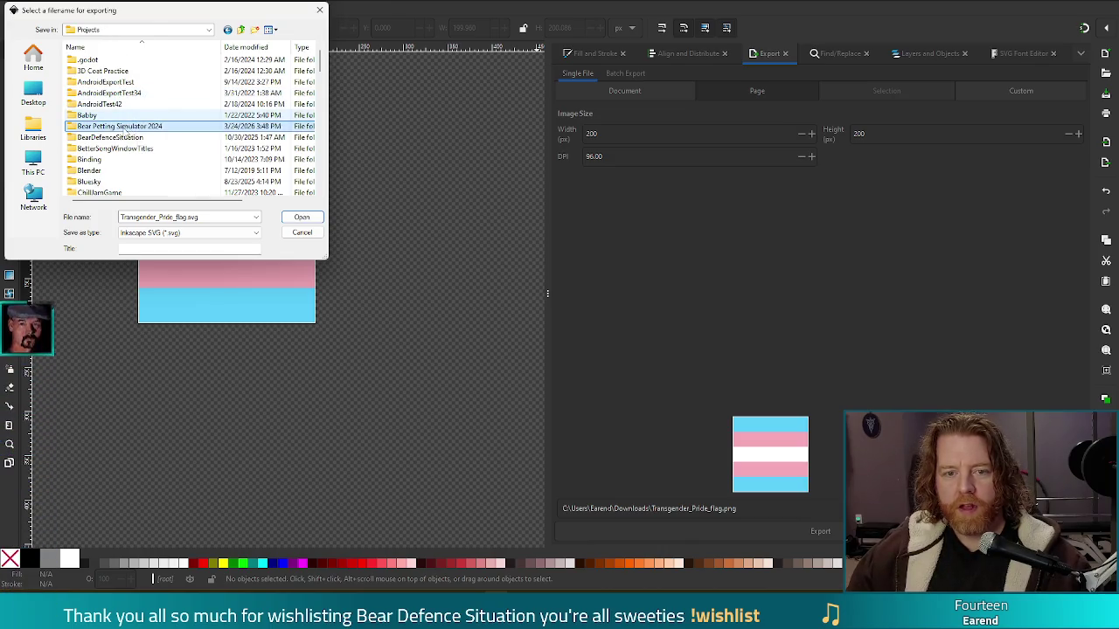
# Open Bear Petting Simulator 2024 > scenes > wishes > icons as the export destination
pyautogui.doubleClick(131, 126)
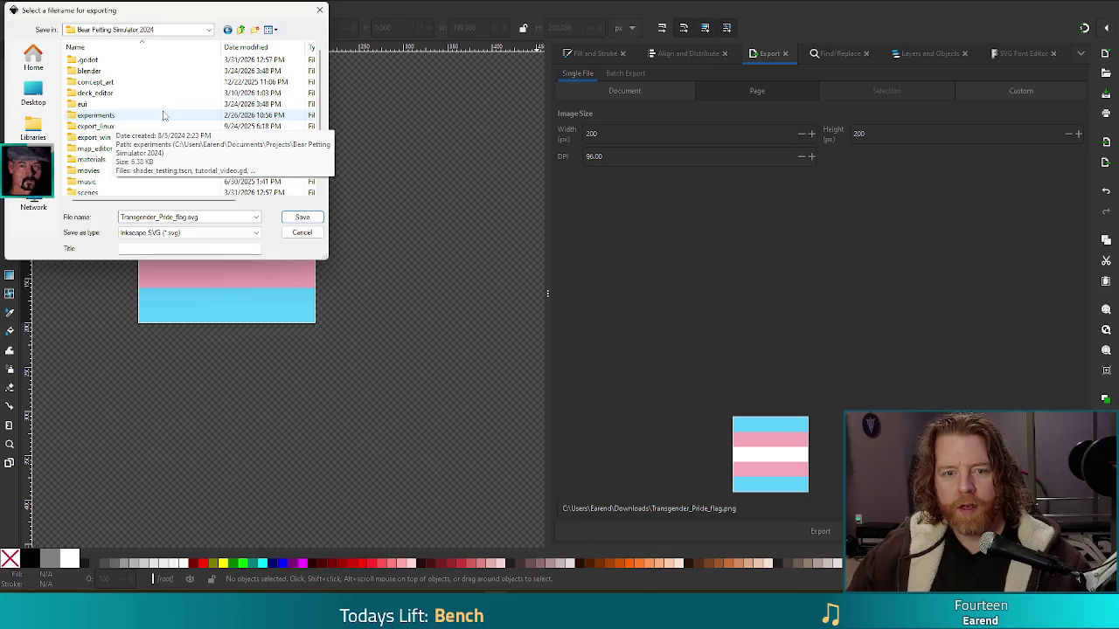
pyautogui.scroll(-2, 157, 114)
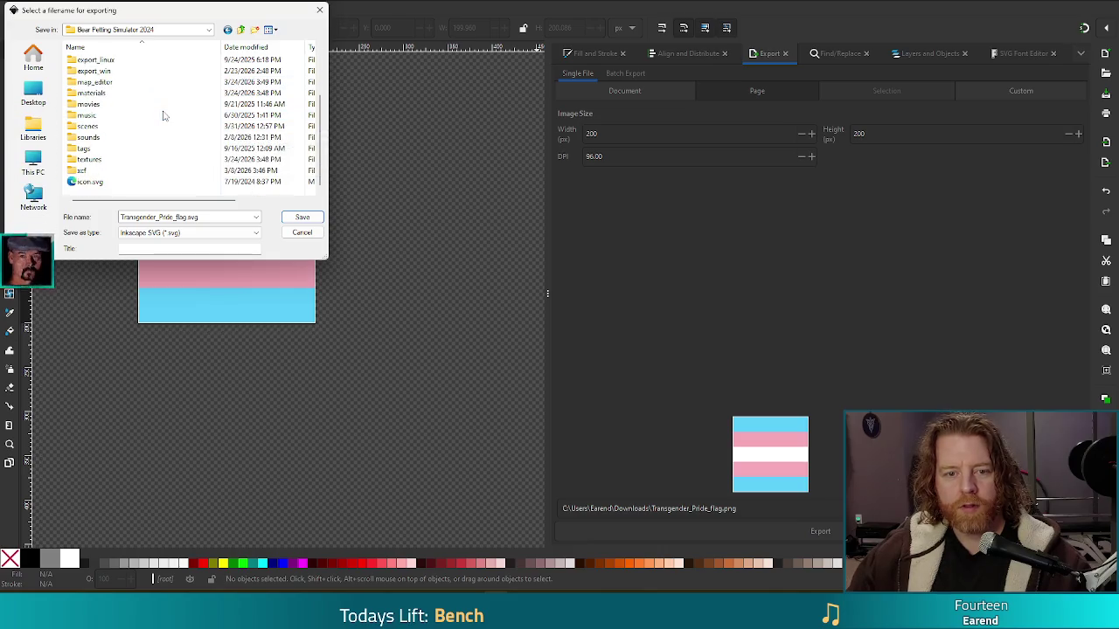
pyautogui.doubleClick(98, 127)
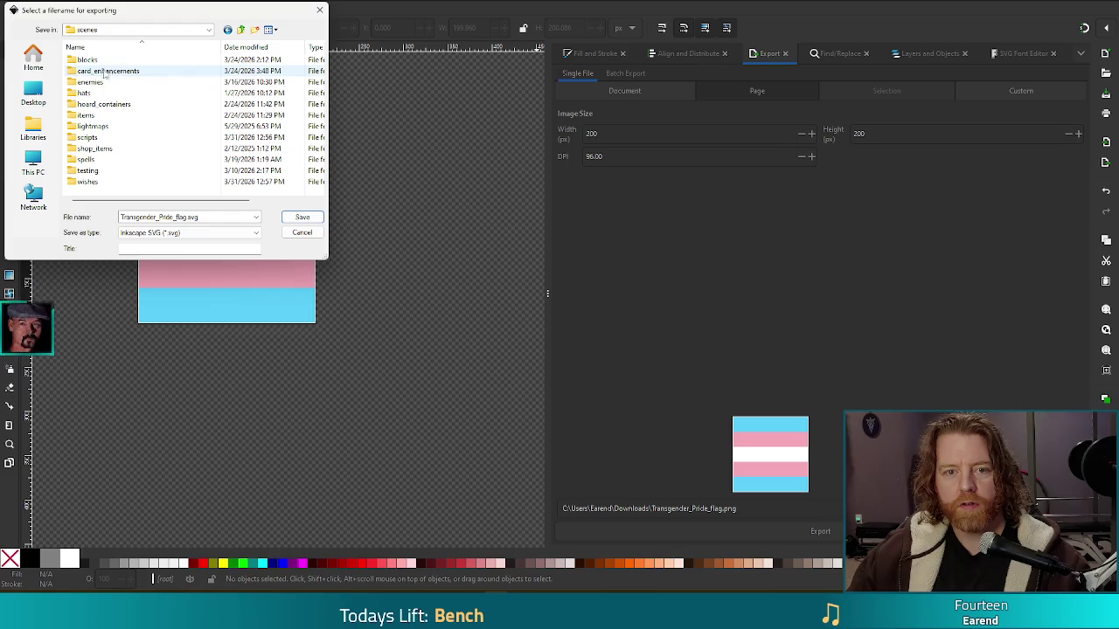
pyautogui.doubleClick(96, 183)
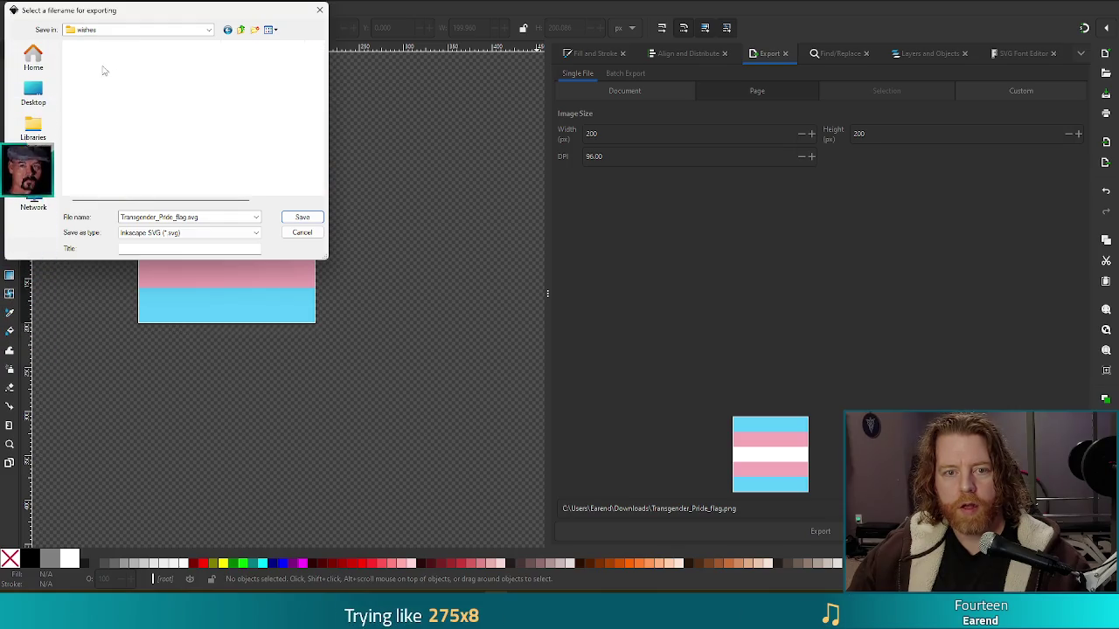
pyautogui.click(93, 60)
pyautogui.doubleClick(94, 61)
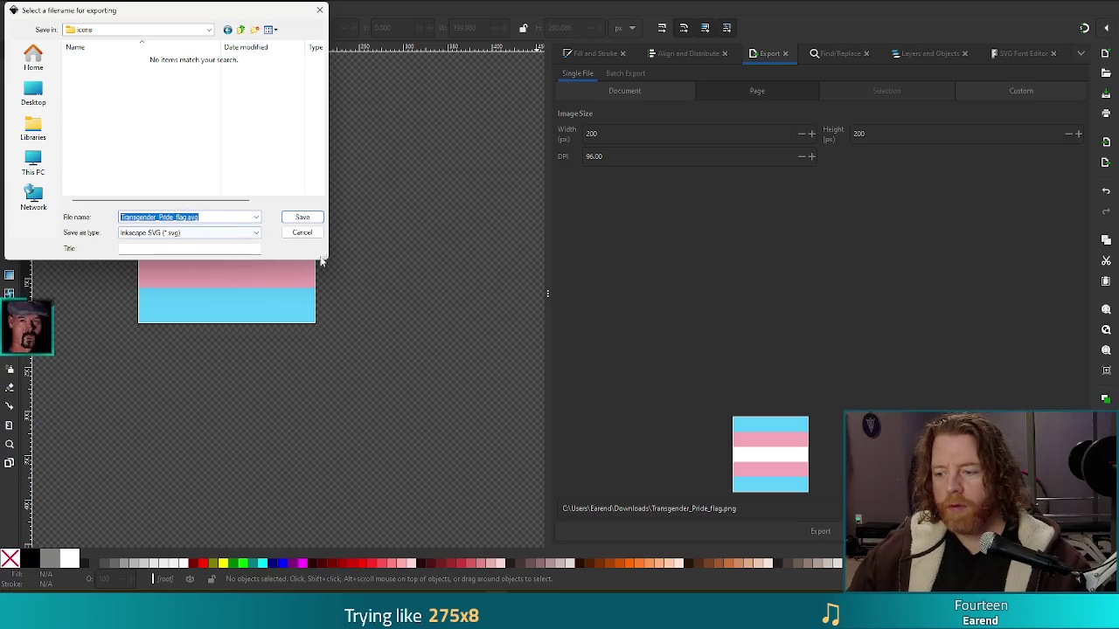
# Export the flag as a PNG named trans_flag, then return to Godot
pyautogui.click(255, 231)
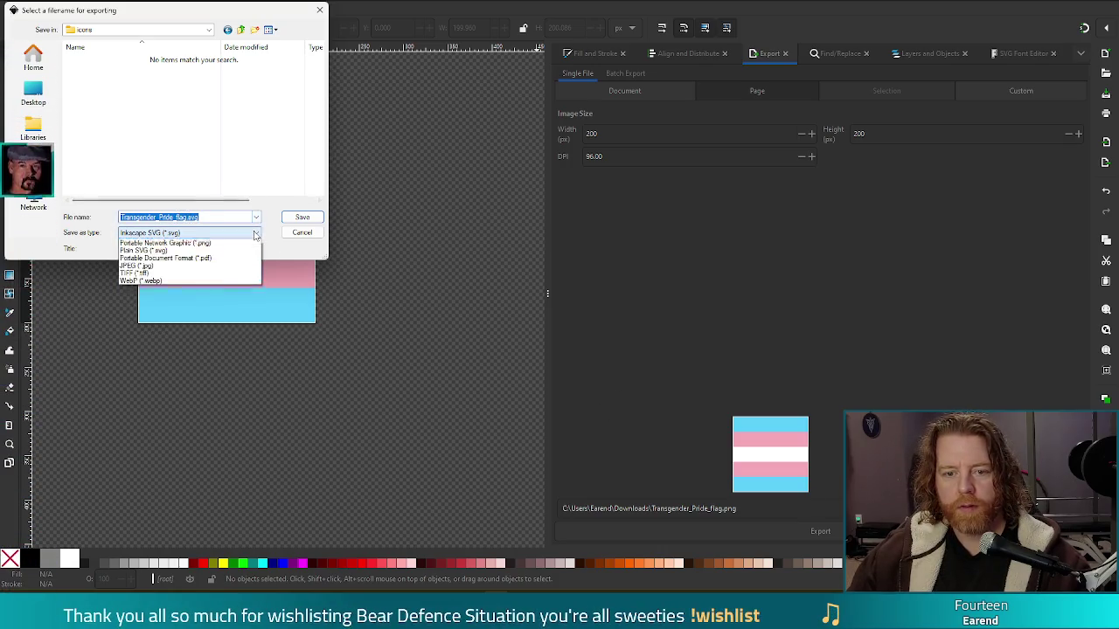
pyautogui.click(191, 257)
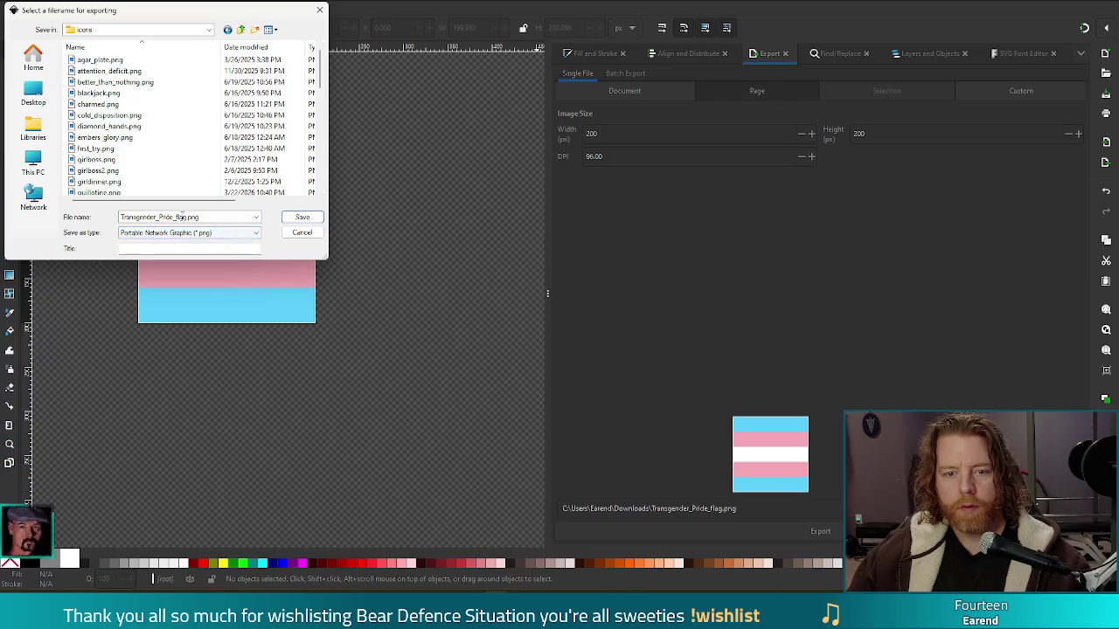
pyautogui.tripleClick(153, 217)
pyautogui.write('trans_flag')
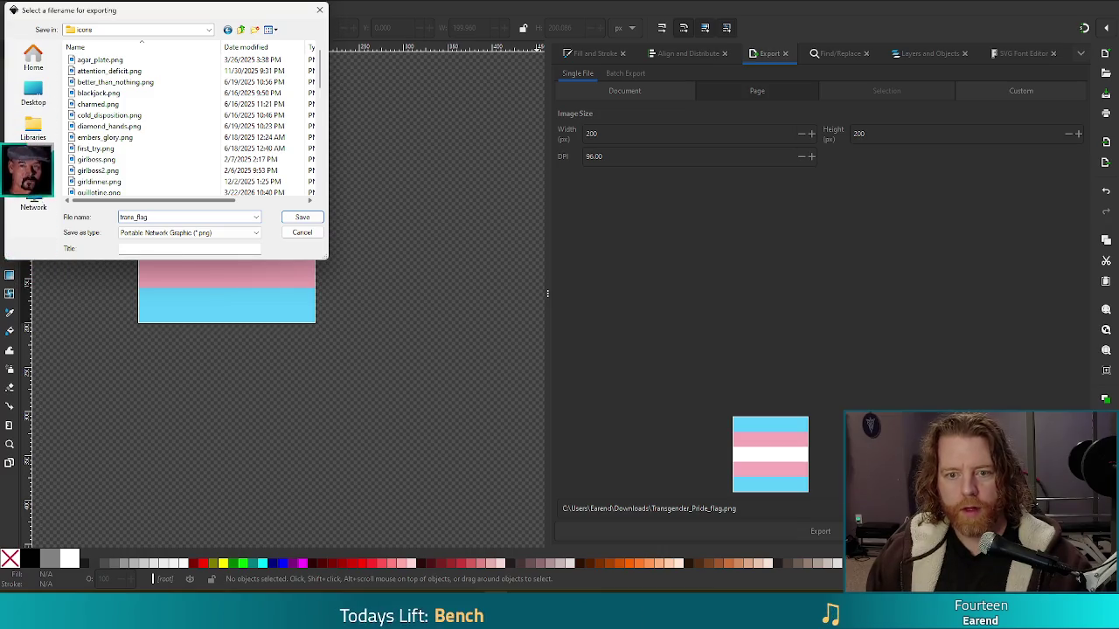
pyautogui.press('Return')
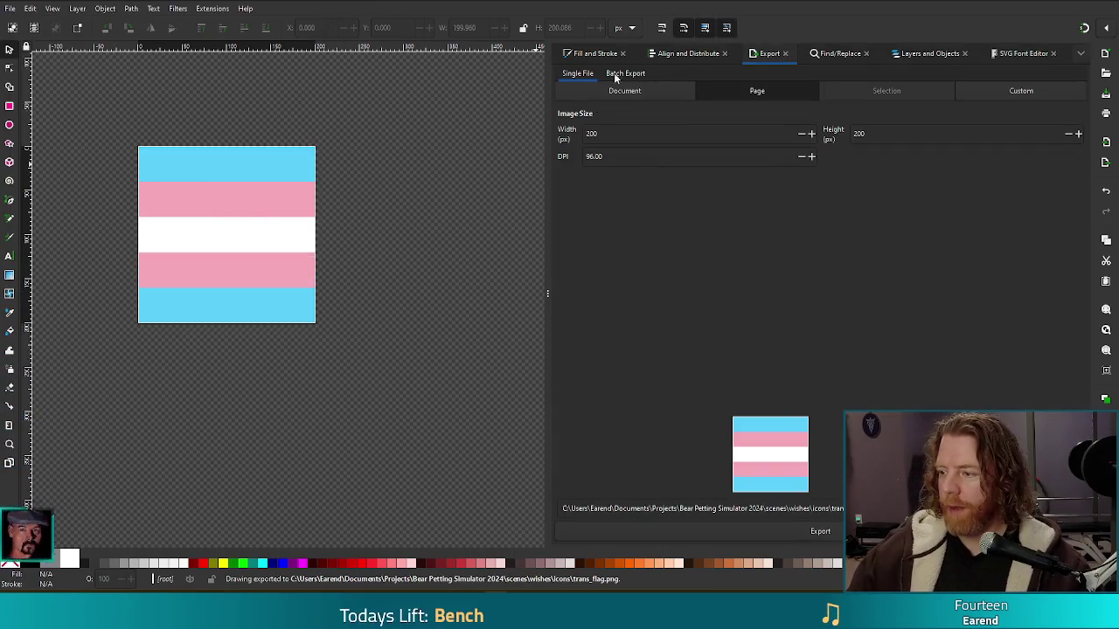
pyautogui.click(1030, 4)
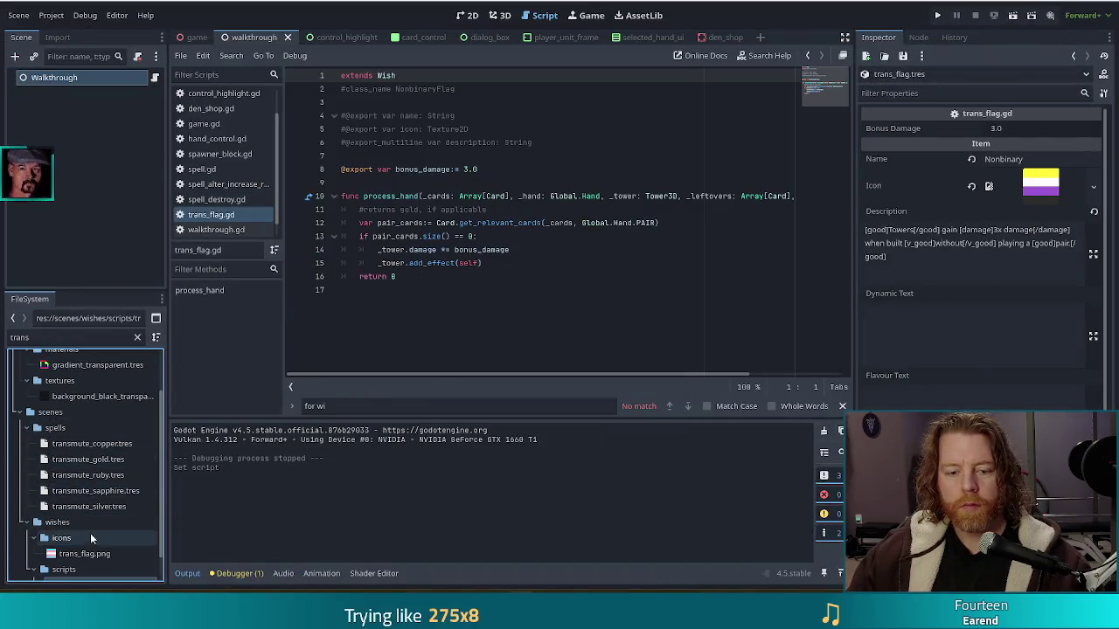
# Name the trans_flag.tres wish 'Trans Flag' and set trans_flag.png as its Icon
pyautogui.scroll(-1, 103, 531)
pyautogui.click(89, 572)
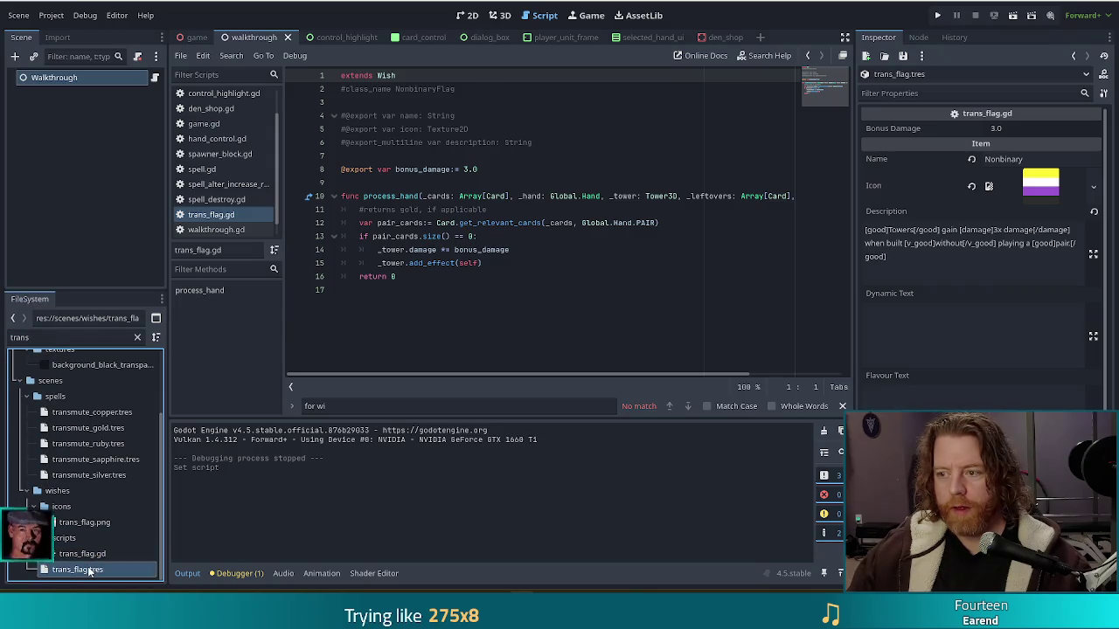
pyautogui.click(972, 185)
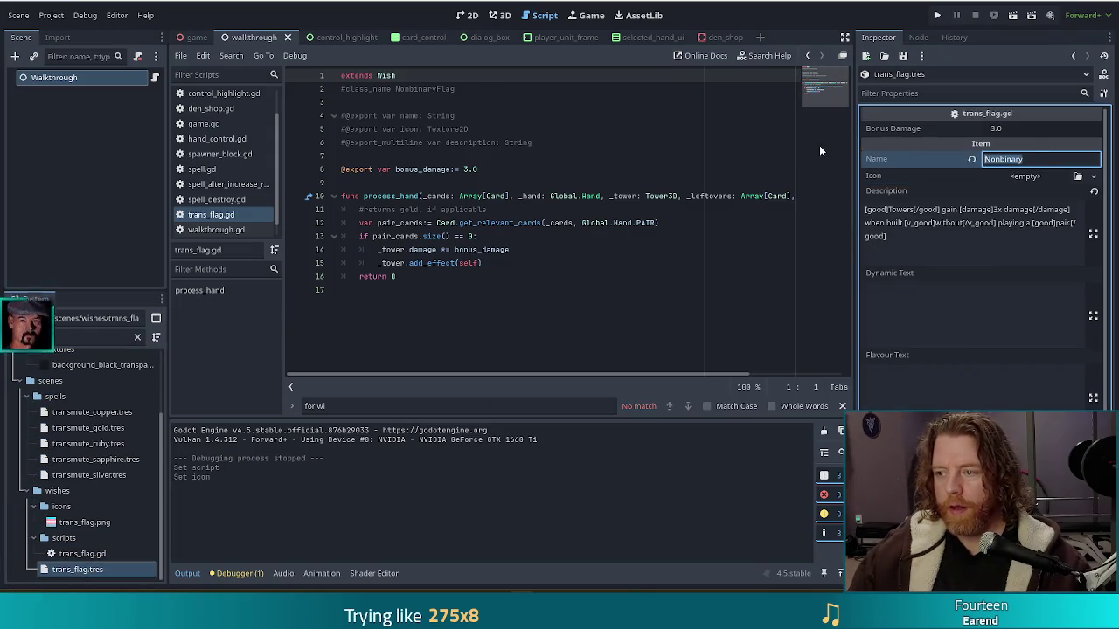
pyautogui.write('Trans Fl')
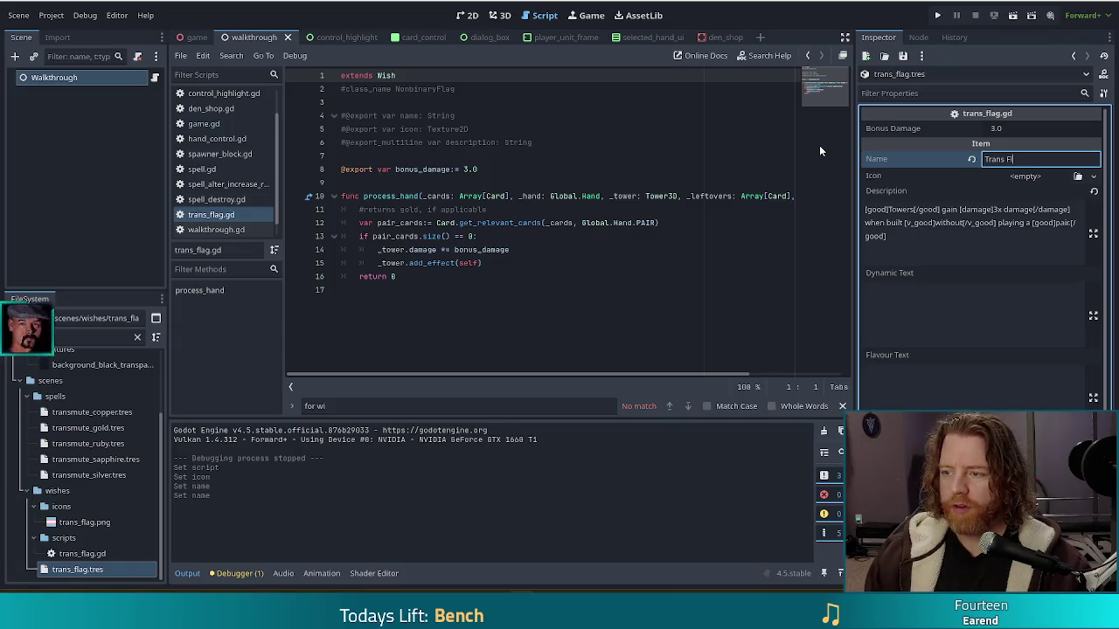
pyautogui.write('ag')
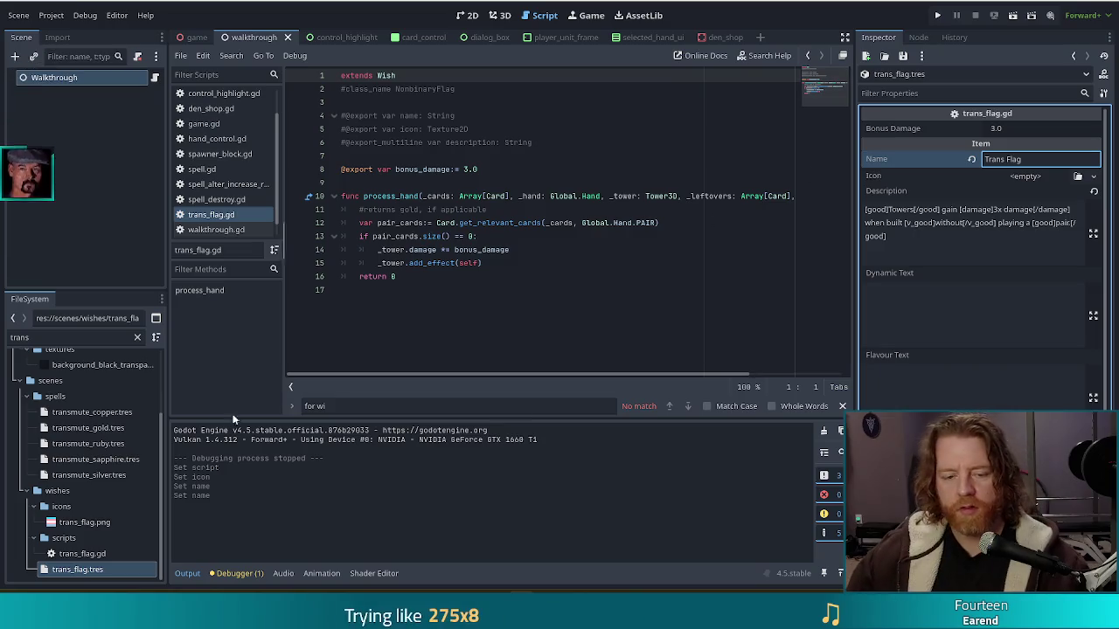
pyautogui.click(81, 523)
pyautogui.moveTo(765, 204)
pyautogui.mouseDown()
pyautogui.moveTo(1032, 181)
pyautogui.moveTo(1018, 181)
pyautogui.mouseUp()
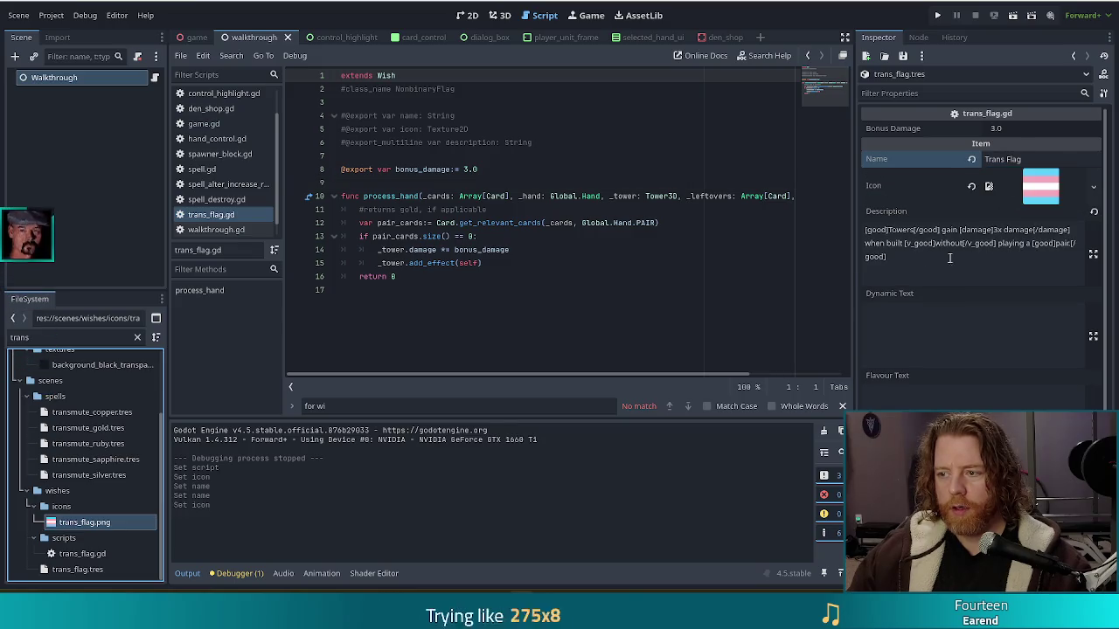
# Check pride_flag.tres, then rename non_binary_flag.tres to 'Nonbinary Flag' and save
pyautogui.doubleClick(81, 338)
pyautogui.write('pride')
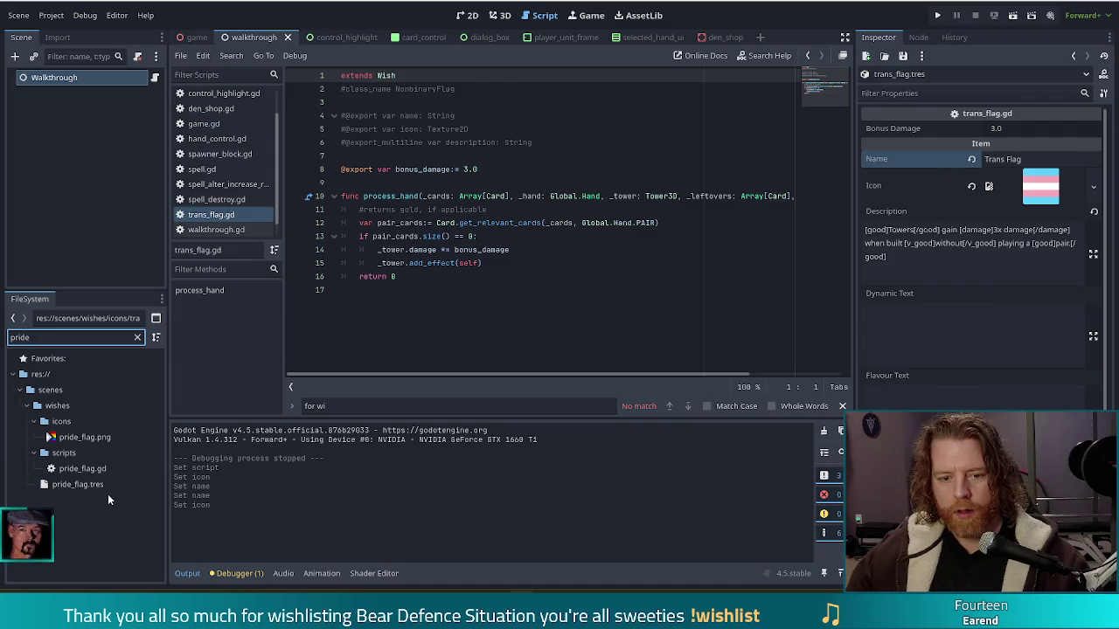
pyautogui.click(88, 486)
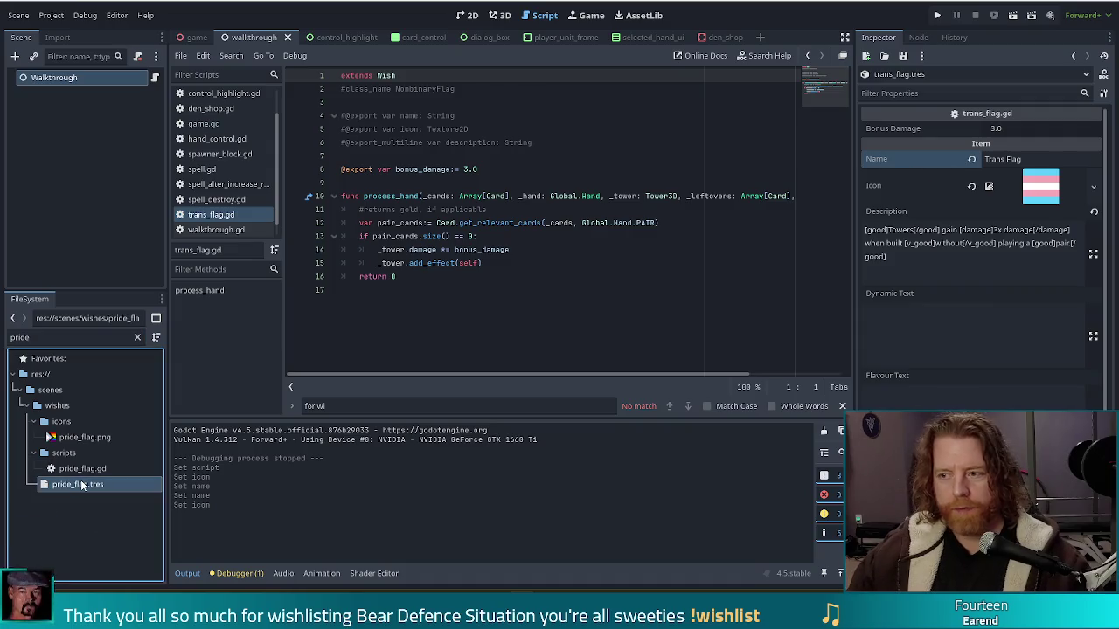
pyautogui.doubleClick(69, 338)
pyautogui.write('non')
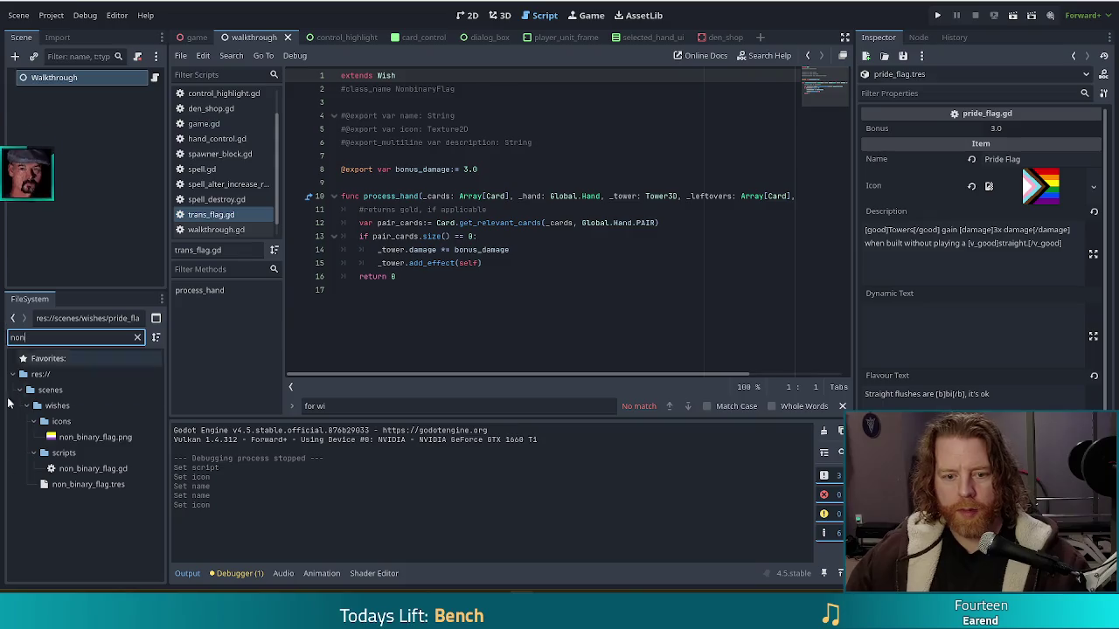
pyautogui.click(77, 490)
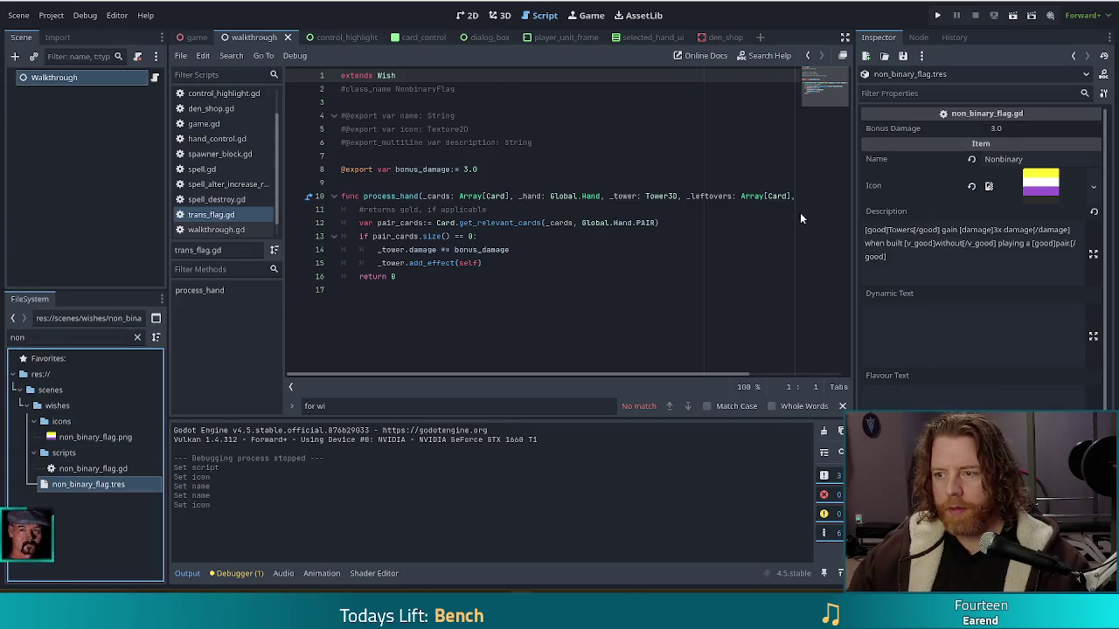
pyautogui.click(1057, 159)
pyautogui.write('Flag')
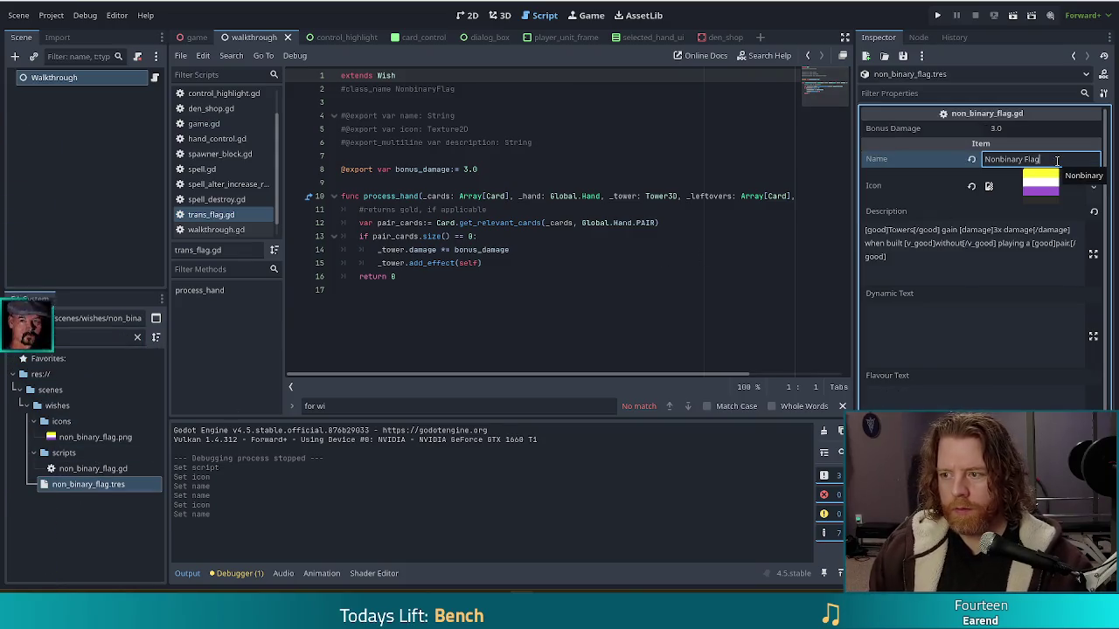
pyautogui.hotkey('ctrl', 's')
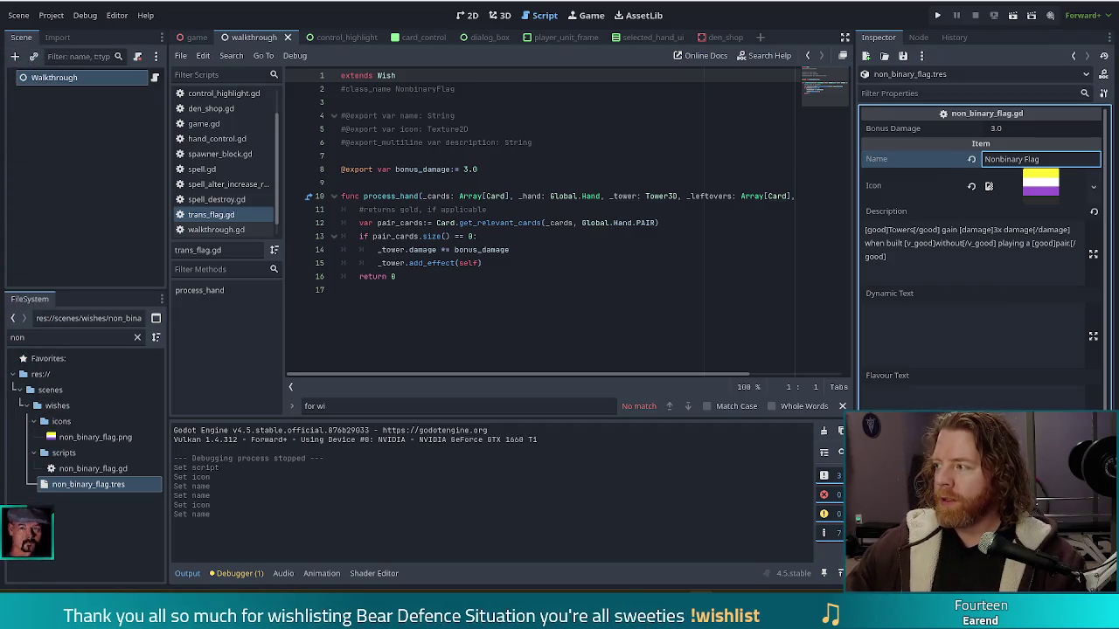
# Insert an empty line after line 9 of trans_flag.gd so process_hand starts at line 11, then save
pyautogui.click(599, 288)
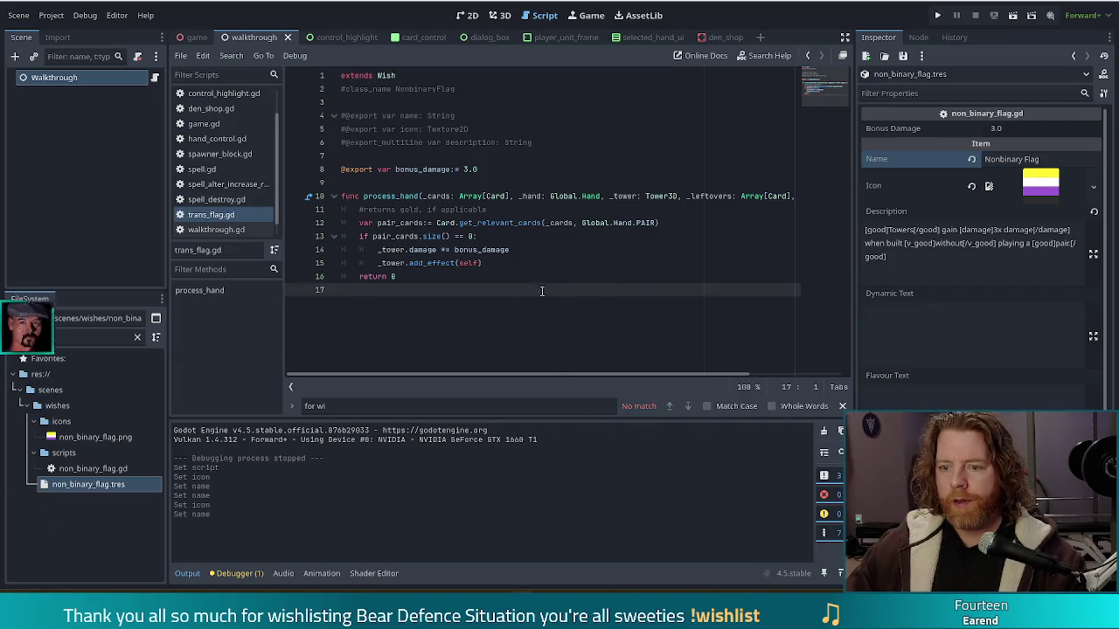
pyautogui.click(579, 184)
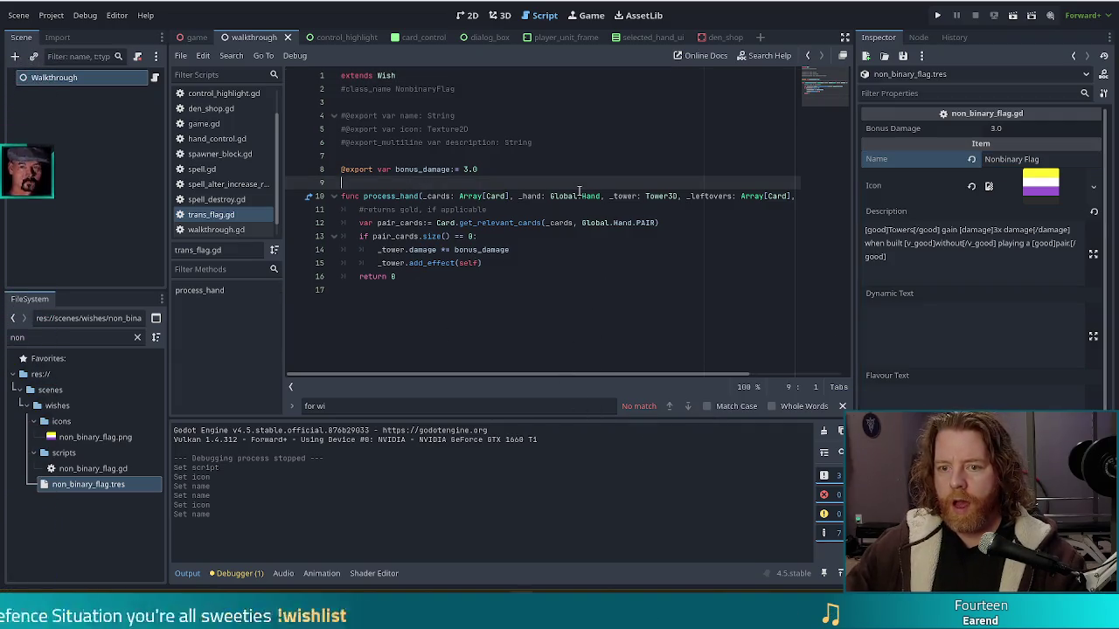
pyautogui.press('Return')
pyautogui.hotkey('ctrl', 's')
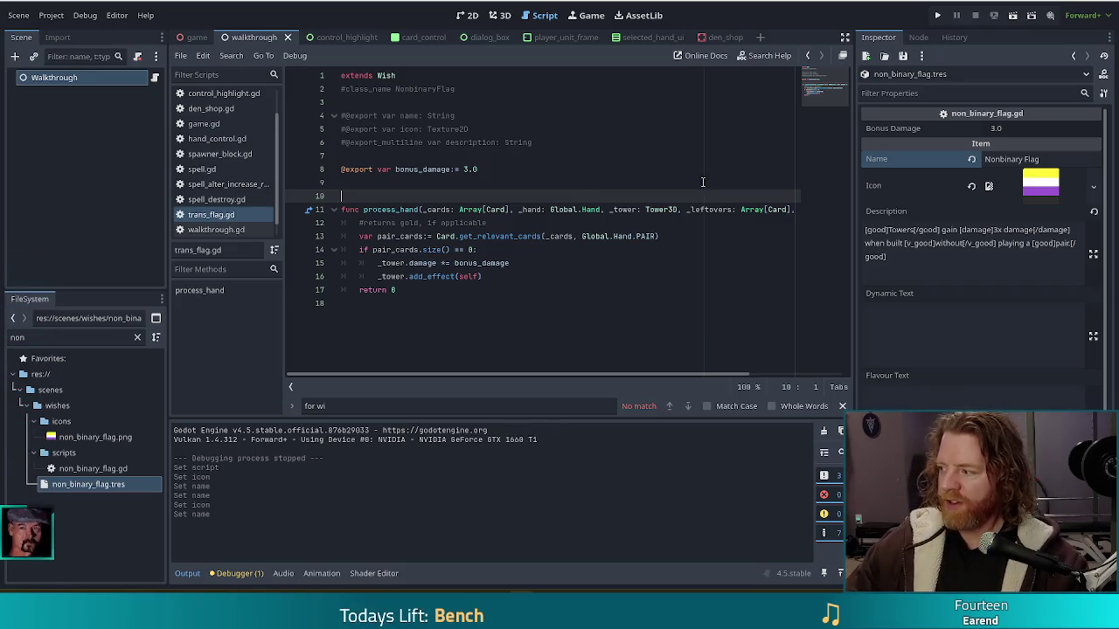